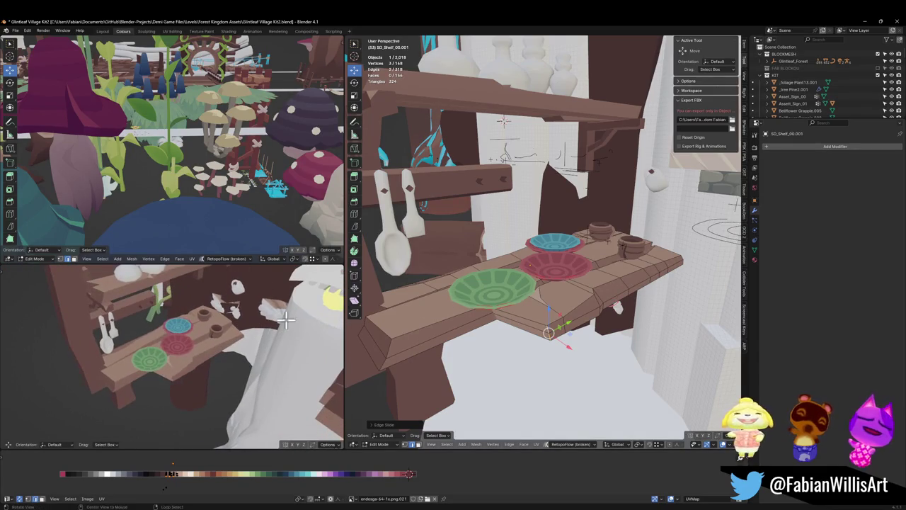
# Slide the green plate horizontally to a new spot on the shelf, keeping its height.
pyautogui.scroll(3, 495, 293)
pyautogui.press('Tab')
pyautogui.click(496, 297)
pyautogui.press('g')
pyautogui.hotkey('shift', 'z')
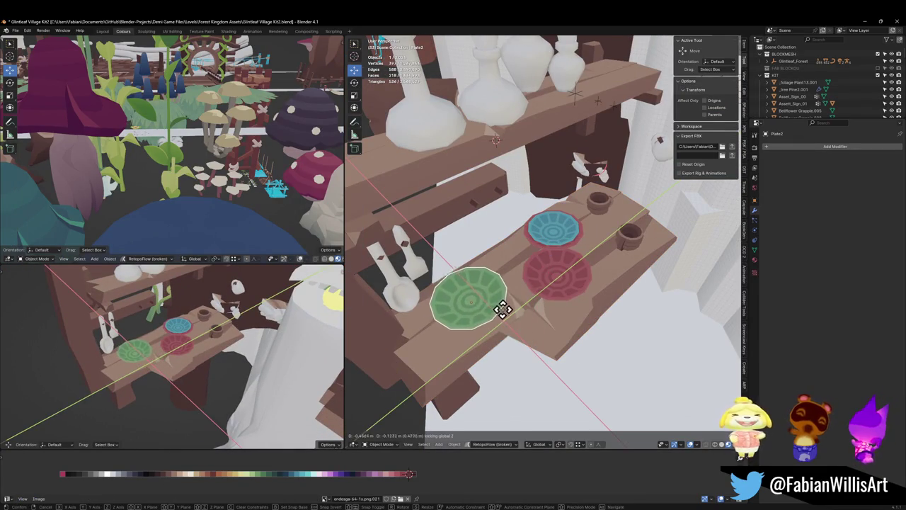
pyautogui.click(497, 307)
pyautogui.moveTo(536, 328); pyautogui.dragTo(560, 314, button='middle')
# Save the village kit and switch to the Forest Terrain Test file.
pyautogui.hotkey('ctrl', 's')
pyautogui.moveTo(144, 363)
pyautogui.mouseDown(button='middle')
pyautogui.moveTo(233, 338)
pyautogui.moveTo(202, 350)
pyautogui.moveTo(286, 335)
pyautogui.mouseUp(button='middle')
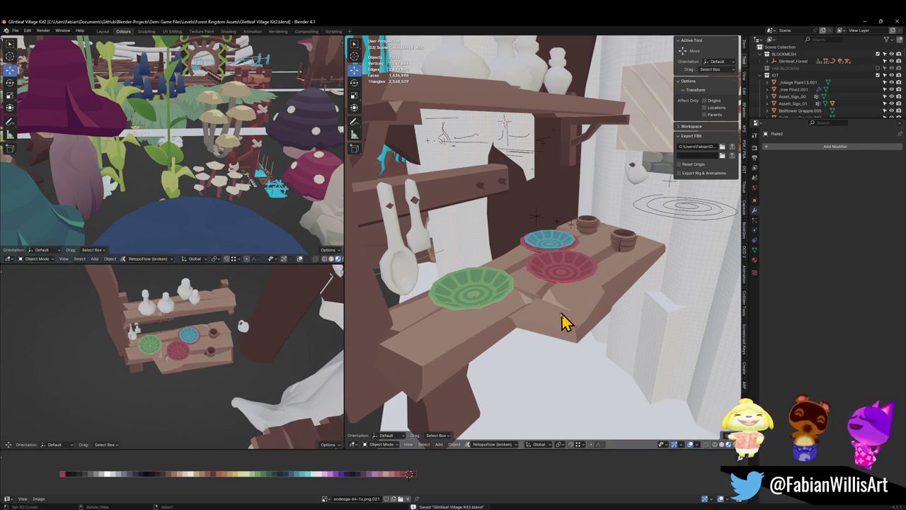
pyautogui.moveTo(222, 363)
pyautogui.mouseDown(button='middle')
pyautogui.moveTo(236, 347)
pyautogui.moveTo(228, 340)
pyautogui.moveTo(236, 320)
pyautogui.moveTo(177, 348)
pyautogui.moveTo(233, 368)
pyautogui.moveTo(264, 366)
pyautogui.moveTo(215, 360)
pyautogui.moveTo(225, 343)
pyautogui.moveTo(250, 347)
pyautogui.moveTo(214, 363)
pyautogui.moveTo(232, 329)
pyautogui.mouseUp(button='middle')
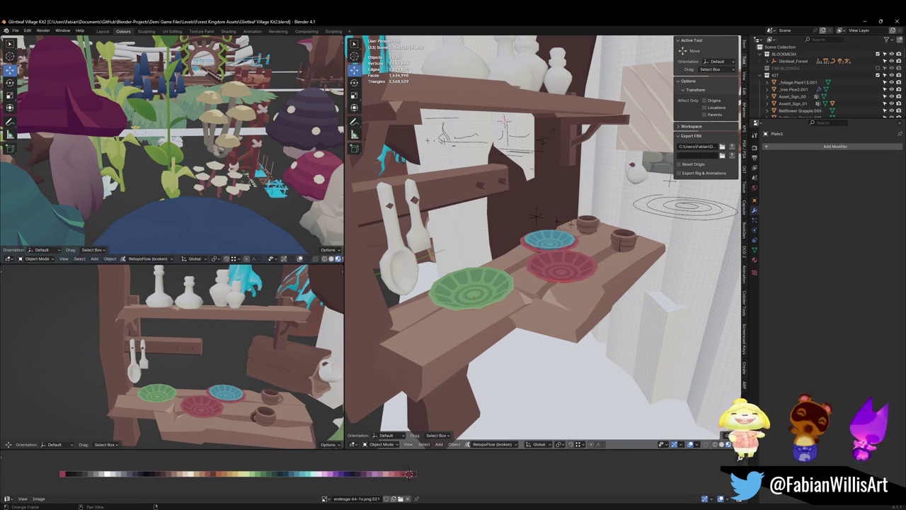
pyautogui.click(520, 480)
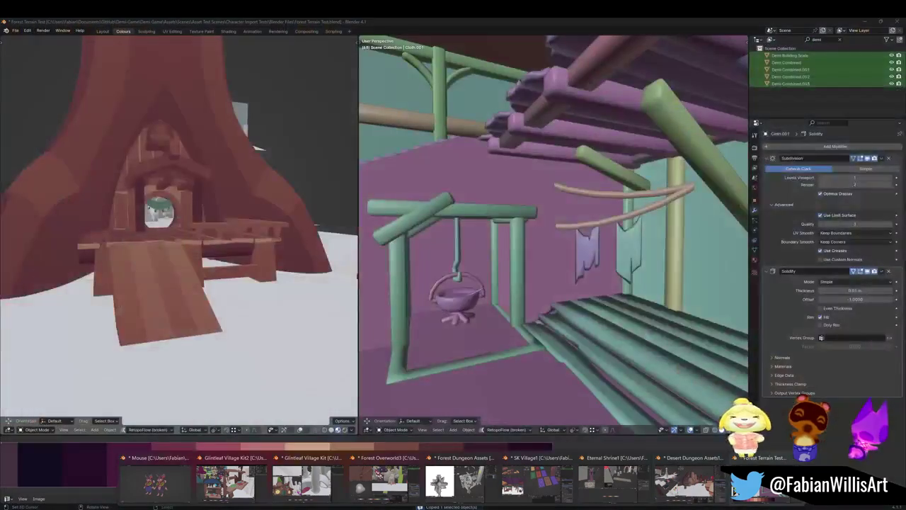
# Bring up the SK Village1 file from the taskbar and frame the selected object.
pyautogui.click(757, 474)
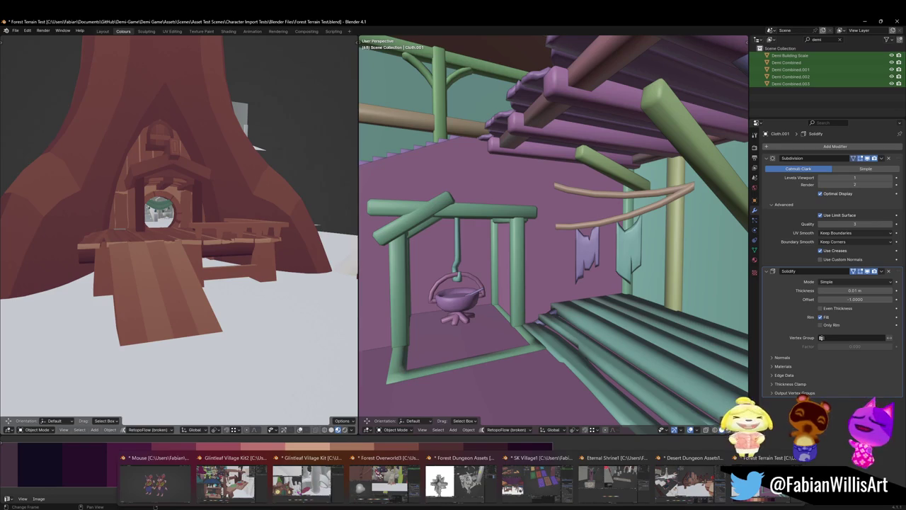
pyautogui.click(519, 489)
pyautogui.press('KP_Decimal')
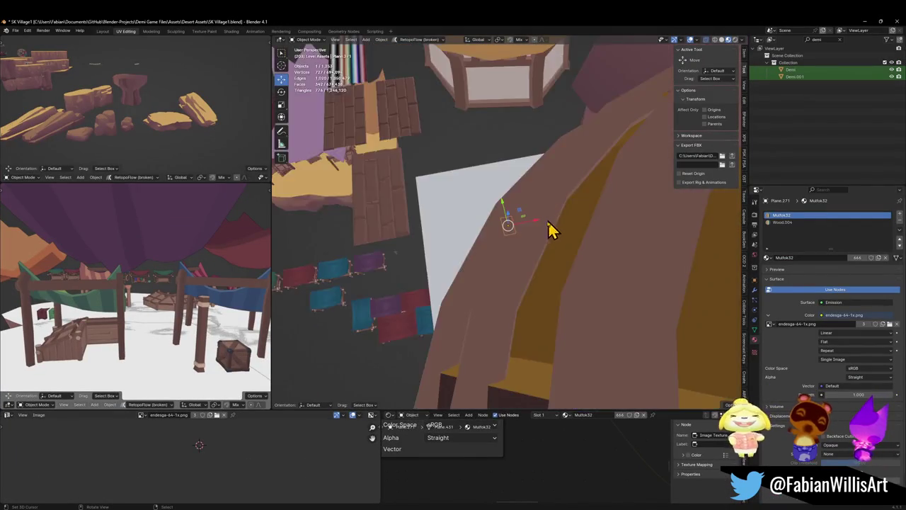
# Navigate over the village domes and walk forward into the room with the stool.
pyautogui.scroll(-5, 550, 225)
pyautogui.moveTo(522, 276)
pyautogui.mouseDown(button='middle')
pyautogui.moveTo(479, 271)
pyautogui.moveTo(467, 281)
pyautogui.mouseUp(button='middle')
pyautogui.scroll(-2, 479, 271)
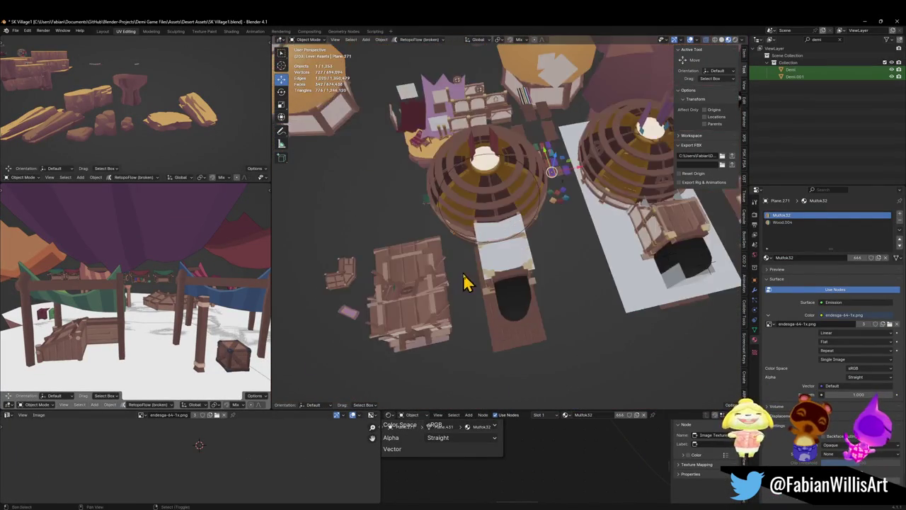
pyautogui.scroll(2, 491, 269)
pyautogui.scroll(2, 536, 284)
pyautogui.moveTo(536, 283)
pyautogui.mouseDown(button='middle')
pyautogui.moveTo(536, 247)
pyautogui.moveTo(515, 313)
pyautogui.mouseUp(button='middle')
pyautogui.scroll(3, 515, 313)
pyautogui.scroll(2, 535, 269)
pyautogui.hotkey('shift', '`')
pyautogui.press('w')
pyautogui.press('s')
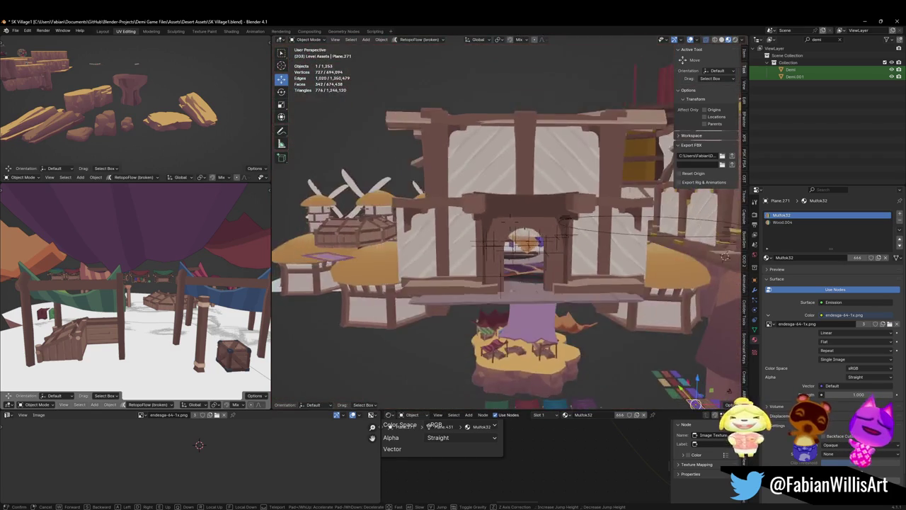
pyautogui.press('w')
pyautogui.click(546, 277)
# Select the wooden stool, move its origin to the 3D cursor, and minimize the window.
pyautogui.click(545, 277)
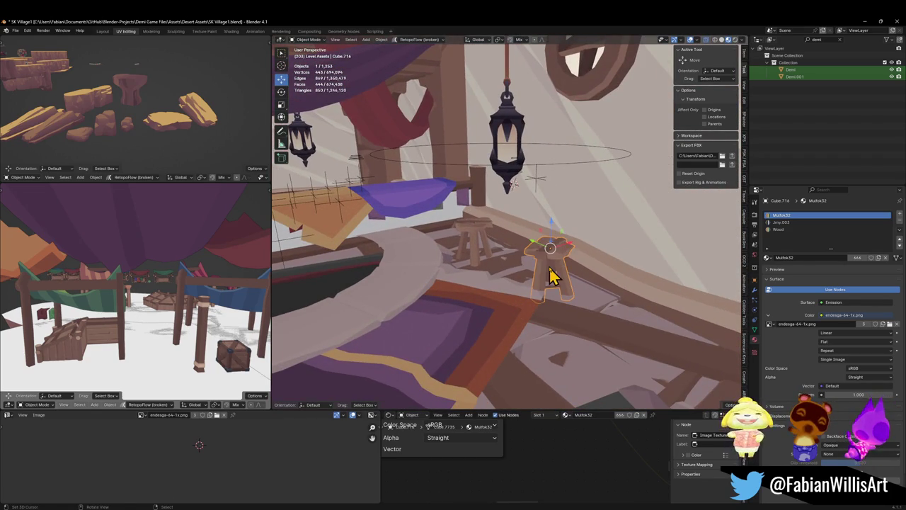
pyautogui.moveTo(552, 266)
pyautogui.mouseDown(button='middle')
pyautogui.moveTo(522, 260)
pyautogui.moveTo(534, 277)
pyautogui.mouseUp(button='middle')
pyautogui.press('q')
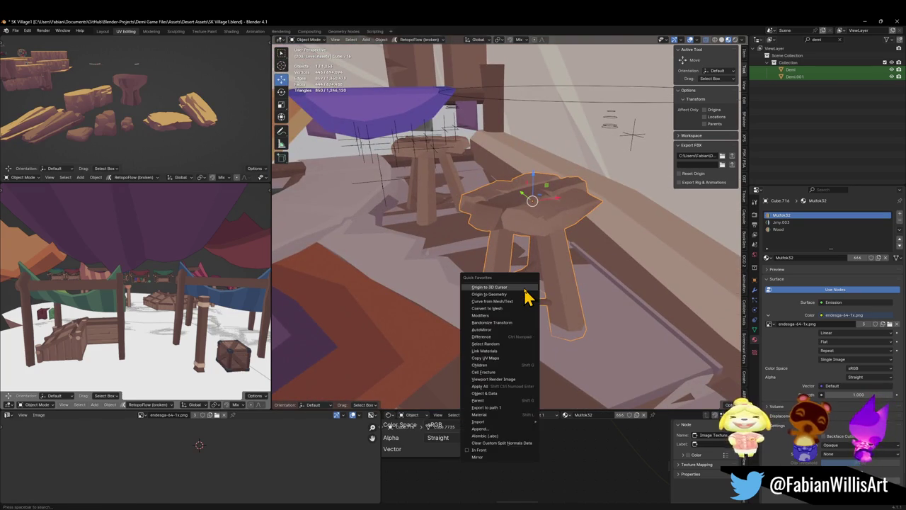
pyautogui.click(526, 290)
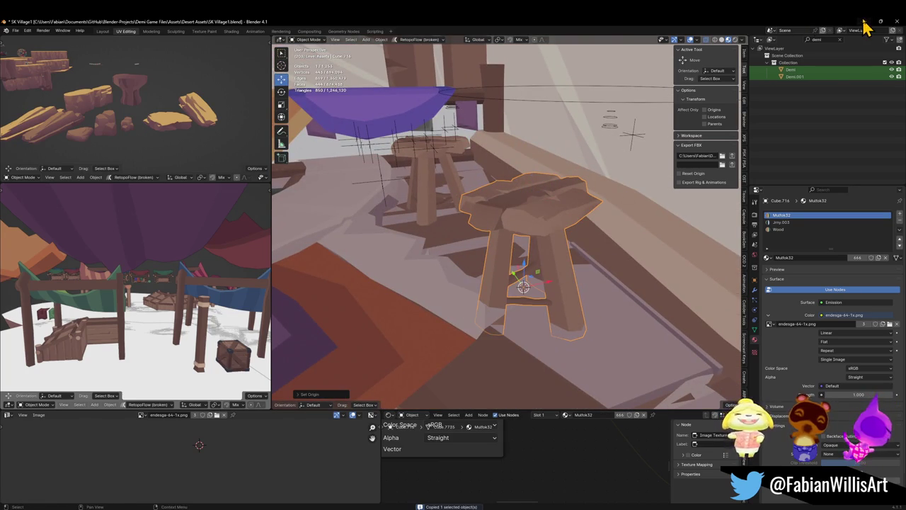
pyautogui.click(865, 22)
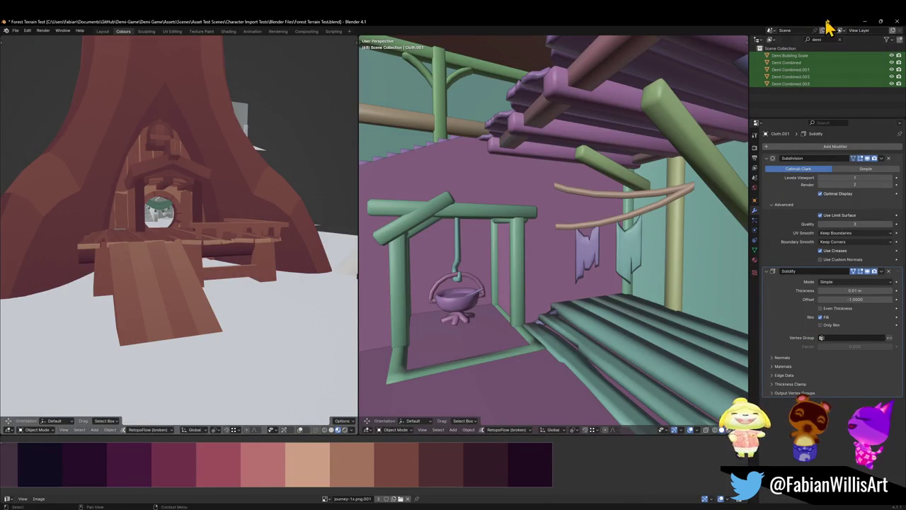
# Paste the copied stool into the Glintleaf village kit and adjust its height.
pyautogui.click(864, 22)
pyautogui.moveTo(534, 379)
pyautogui.mouseDown(button='middle')
pyautogui.moveTo(570, 299)
pyautogui.moveTo(566, 267)
pyautogui.moveTo(554, 333)
pyautogui.mouseUp(button='middle')
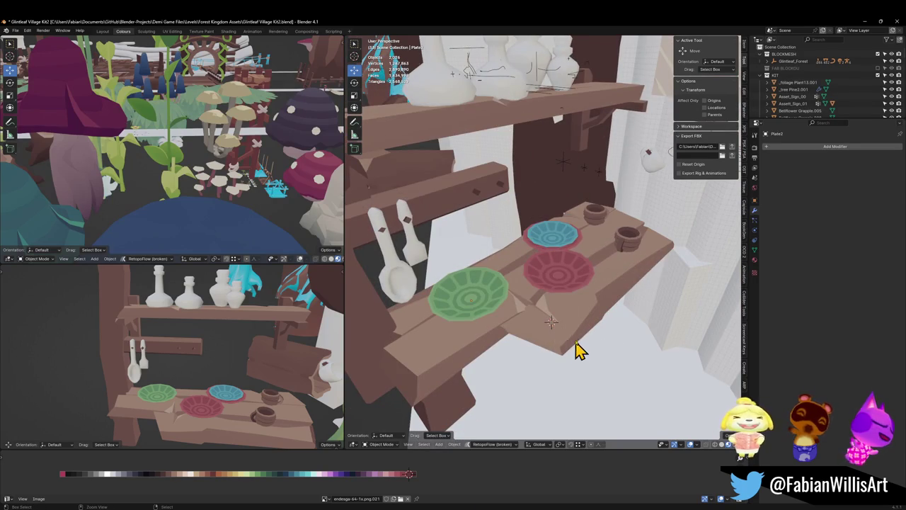
pyautogui.hotkey('ctrl', 'v')
pyautogui.scroll(-3, 573, 293)
pyautogui.press('g')
pyautogui.press('z')
pyautogui.click(579, 310)
# Shrink the stool and slide it horizontally under the plate shelf.
pyautogui.moveTo(579, 309)
pyautogui.mouseDown(button='middle')
pyautogui.moveTo(552, 293)
pyautogui.moveTo(587, 279)
pyautogui.moveTo(572, 328)
pyautogui.mouseUp(button='middle')
pyautogui.scroll(3, 586, 281)
pyautogui.press('s')
pyautogui.click(577, 294)
pyautogui.press('g')
pyautogui.hotkey('shift', 'z')
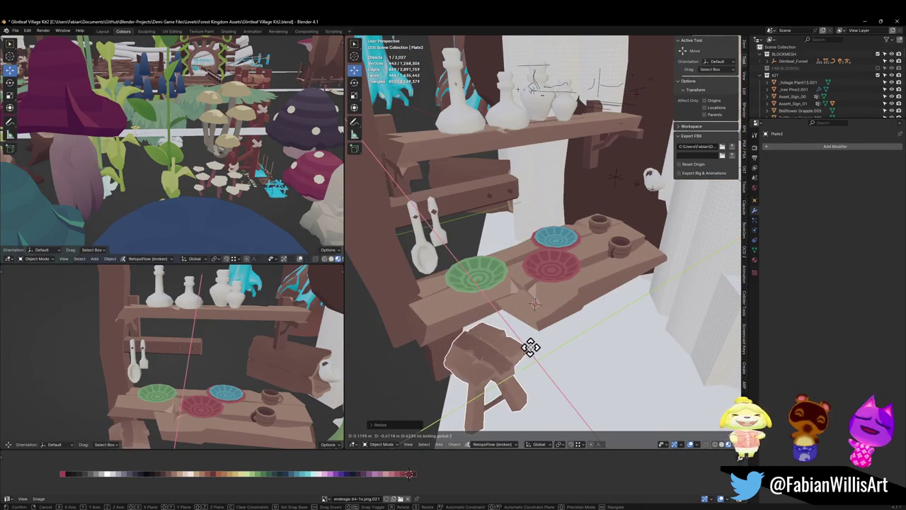
pyautogui.click(529, 347)
# Resize the stool again to fit beneath the shelf, keeping its height unchanged.
pyautogui.moveTo(525, 359)
pyautogui.mouseDown(button='middle')
pyautogui.moveTo(530, 322)
pyautogui.moveTo(556, 327)
pyautogui.moveTo(559, 283)
pyautogui.moveTo(523, 333)
pyautogui.moveTo(543, 303)
pyautogui.mouseUp(button='middle')
pyautogui.press('s')
pyautogui.click(532, 320)
pyautogui.scroll(2, 542, 304)
pyautogui.press('g')
pyautogui.press('z')
pyautogui.rightClick(542, 301)
# Nudge the stool into its final spot, deselect it, and save the file.
pyautogui.moveTo(542, 304); pyautogui.dragTo(523, 311, button='middle')
pyautogui.press('g')
pyautogui.click(520, 311)
pyautogui.moveTo(498, 343)
pyautogui.mouseDown(button='middle')
pyautogui.moveTo(512, 303)
pyautogui.moveTo(491, 289)
pyautogui.moveTo(572, 307)
pyautogui.moveTo(562, 321)
pyautogui.moveTo(572, 309)
pyautogui.moveTo(551, 297)
pyautogui.mouseUp(button='middle')
pyautogui.hotkey('alt', 'a')
pyautogui.hotkey('ctrl', 's')
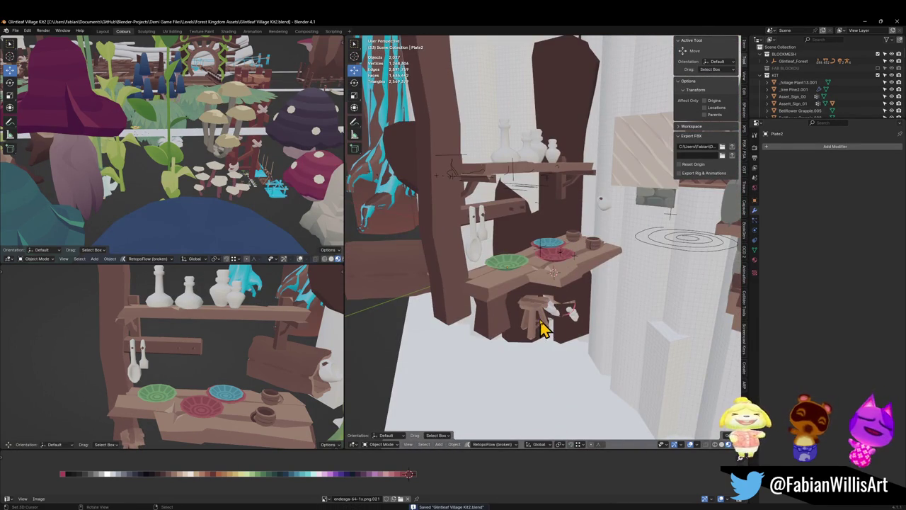
pyautogui.click(502, 334)
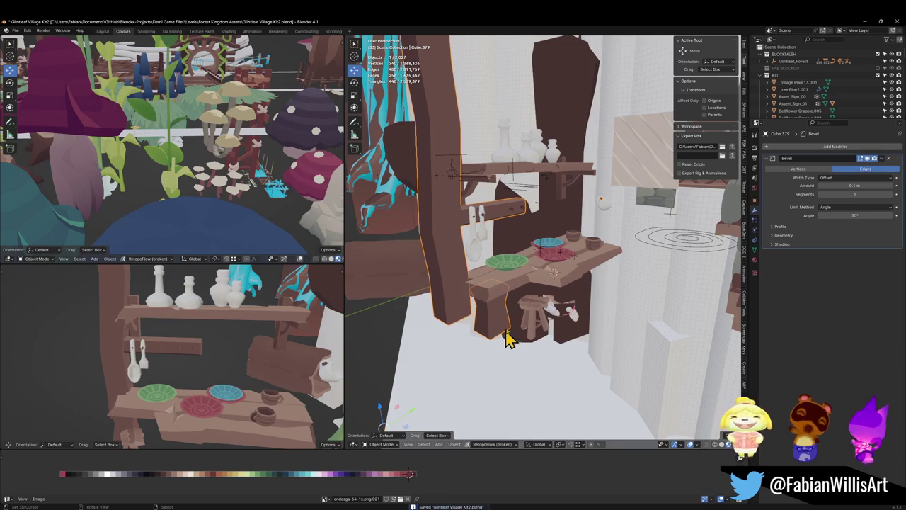
# Find the Demi character by searching 'demi' and move it to the plate table.
pyautogui.click(818, 39)
pyautogui.write('demi')
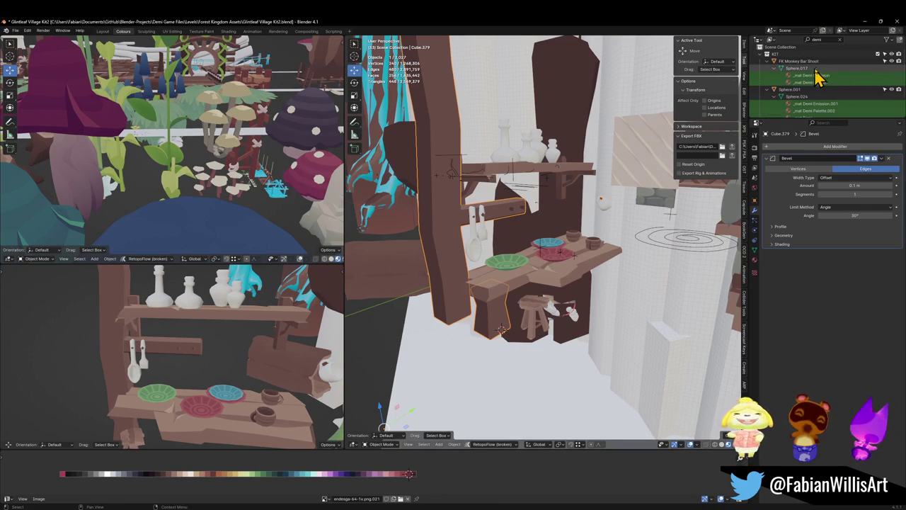
pyautogui.scroll(-2, 825, 70)
pyautogui.click(778, 111)
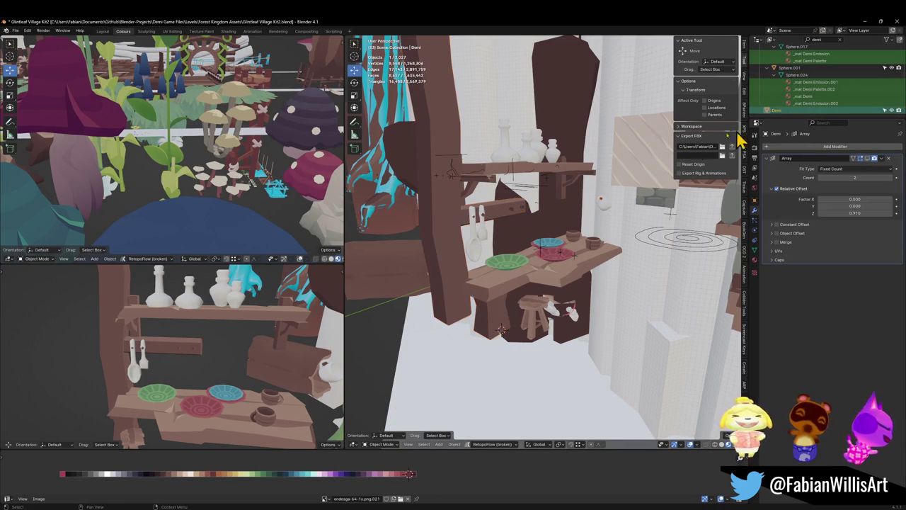
pyautogui.press('g')
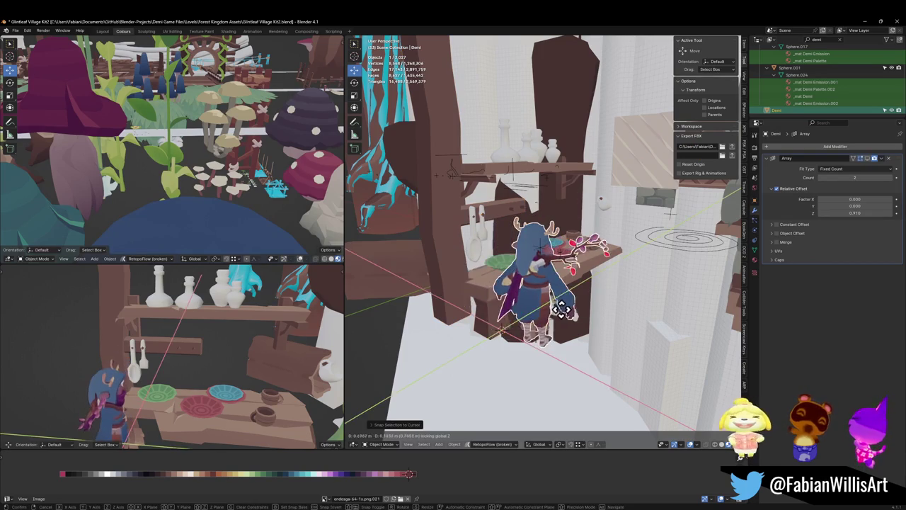
pyautogui.click(569, 303)
pyautogui.moveTo(570, 303)
pyautogui.mouseDown(button='middle')
pyautogui.moveTo(587, 289)
pyautogui.moveTo(556, 314)
pyautogui.moveTo(563, 279)
pyautogui.moveTo(570, 284)
pyautogui.mouseUp(button='middle')
# Turn Demi to face the table and adjust its height.
pyautogui.press('r')
pyautogui.press('g')
pyautogui.press('z')
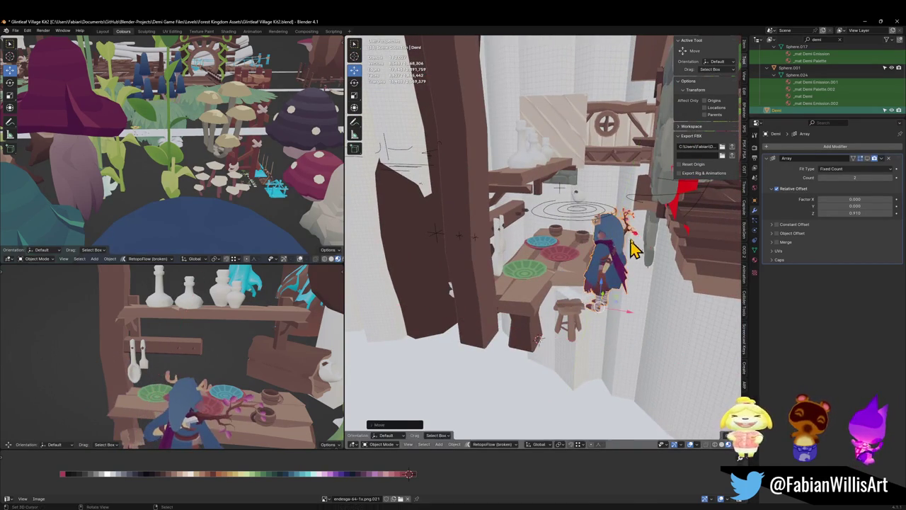
pyautogui.click(537, 338)
pyautogui.scroll(5, 601, 261)
pyautogui.moveTo(588, 259)
pyautogui.mouseDown(button='middle')
pyautogui.moveTo(576, 247)
pyautogui.moveTo(570, 265)
pyautogui.moveTo(598, 251)
pyautogui.moveTo(573, 277)
pyautogui.mouseUp(button='middle')
# Resize the stool, slide it beside the character, and save the file.
pyautogui.click(510, 319)
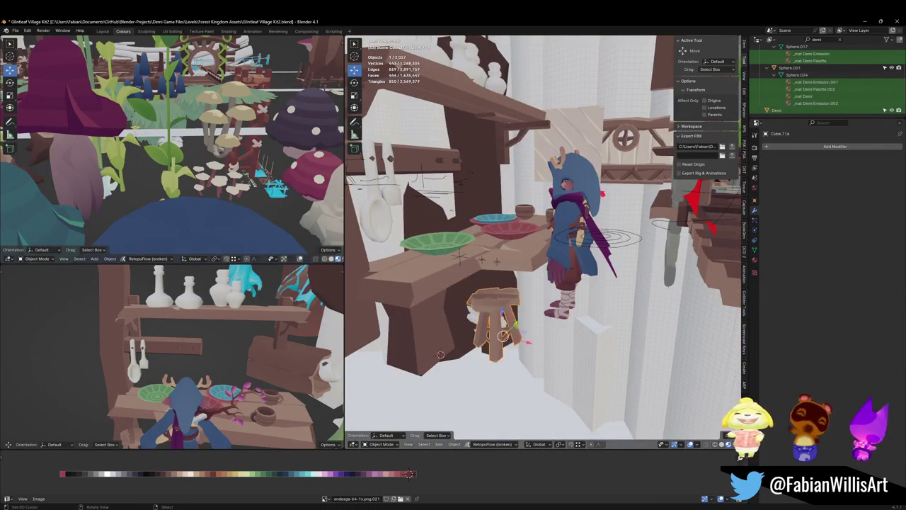
pyautogui.press('s')
pyautogui.click(521, 295)
pyautogui.moveTo(521, 296)
pyautogui.mouseDown(button='middle')
pyautogui.moveTo(519, 314)
pyautogui.moveTo(592, 290)
pyautogui.moveTo(591, 269)
pyautogui.moveTo(572, 297)
pyautogui.moveTo(536, 304)
pyautogui.moveTo(548, 259)
pyautogui.moveTo(568, 251)
pyautogui.mouseUp(button='middle')
pyautogui.press('g')
pyautogui.hotkey('shift', 'z')
pyautogui.click(548, 317)
pyautogui.click(572, 298)
pyautogui.hotkey('ctrl', 's')
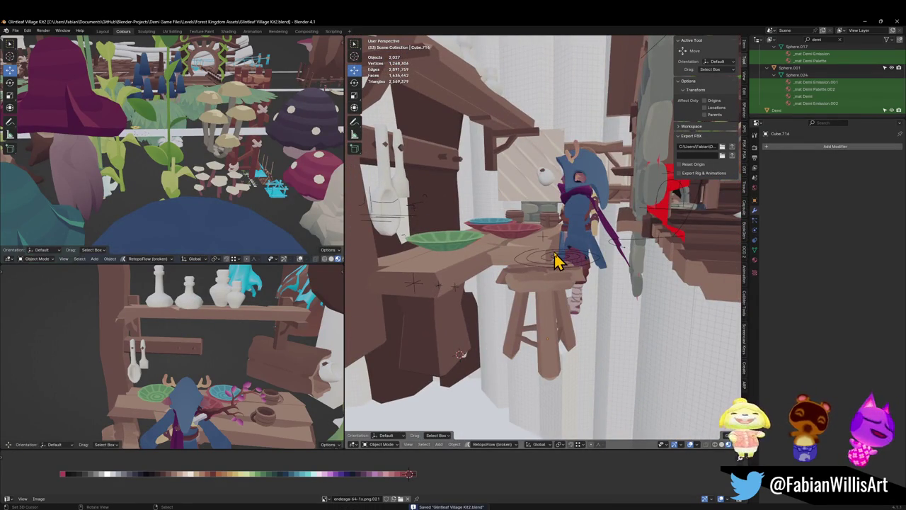
pyautogui.moveTo(558, 214)
pyautogui.mouseDown(button='middle')
pyautogui.moveTo(556, 232)
pyautogui.moveTo(524, 242)
pyautogui.mouseUp(button='middle')
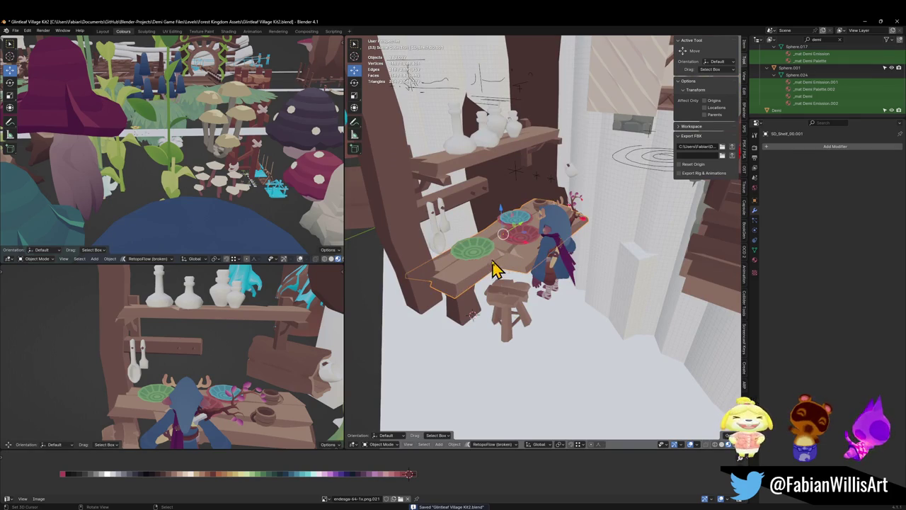
# Move the shelf's wooden post into a new position.
pyautogui.click(416, 244)
pyautogui.moveTo(417, 244)
pyautogui.mouseDown(button='middle')
pyautogui.moveTo(485, 212)
pyautogui.moveTo(518, 265)
pyautogui.mouseUp(button='middle')
pyautogui.press('g')
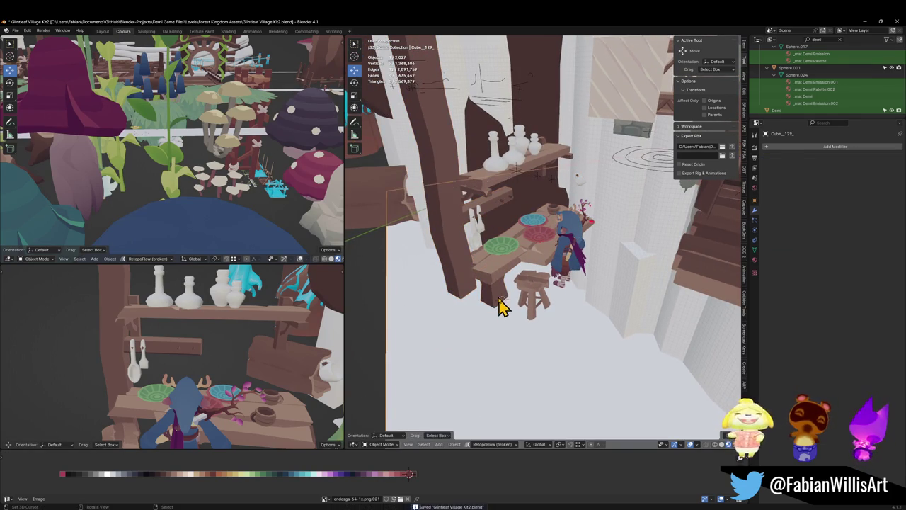
pyautogui.click(499, 283)
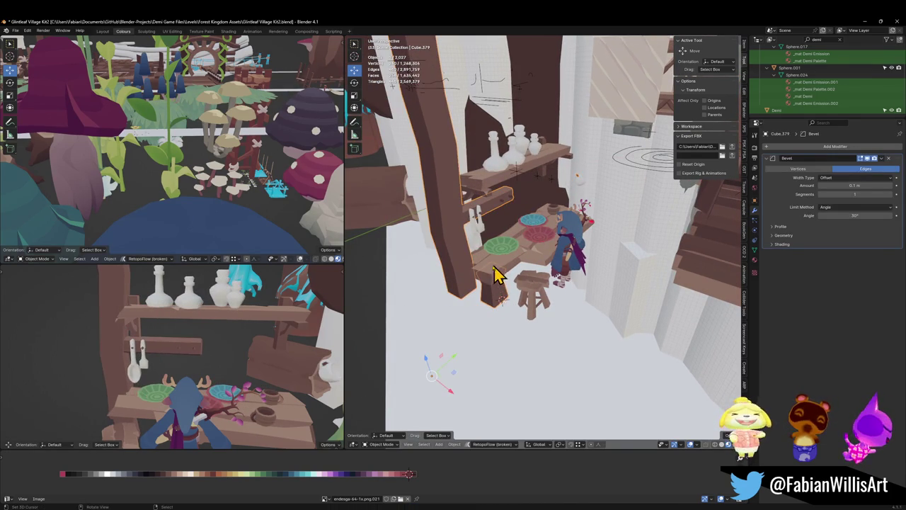
pyautogui.press('g')
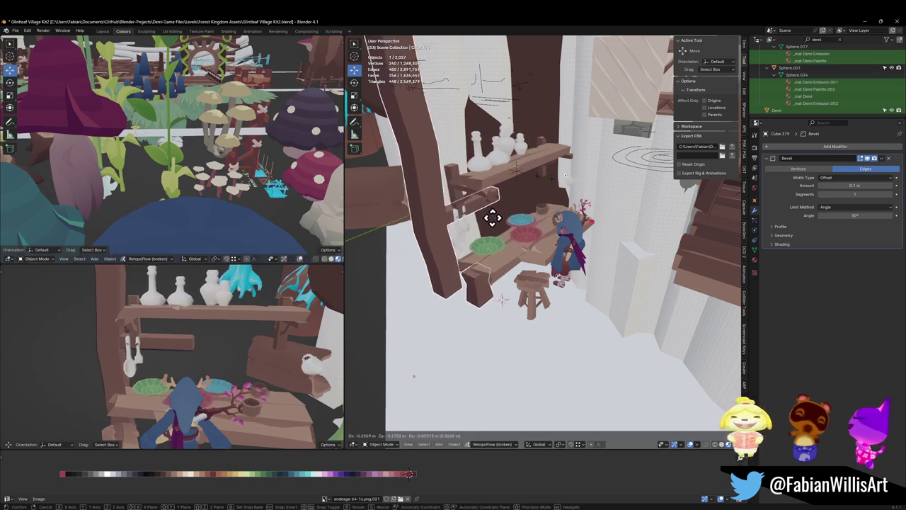
pyautogui.click(475, 211)
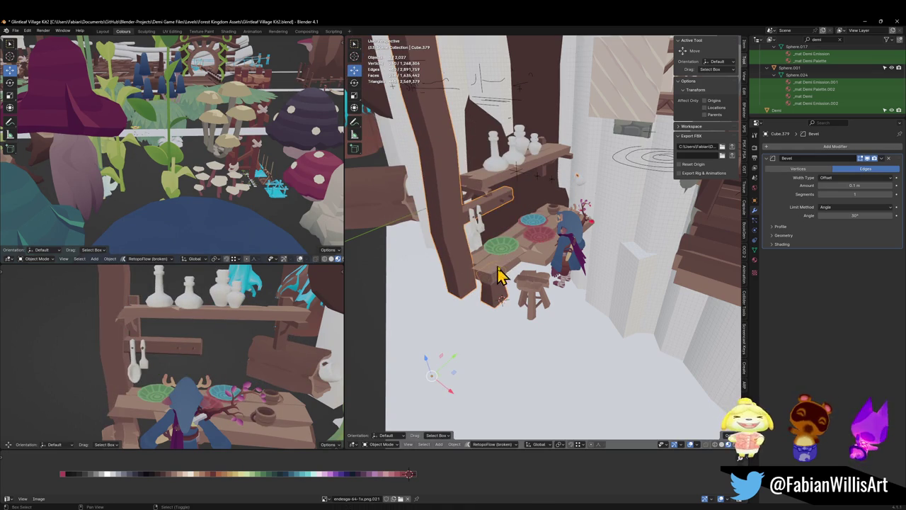
# Parent the post to SD_Shelf_00.001 keeping transform, test-move it, then select the upper bottle shelf.
pyautogui.click(510, 272)
pyautogui.hotkey('ctrl', 'p')
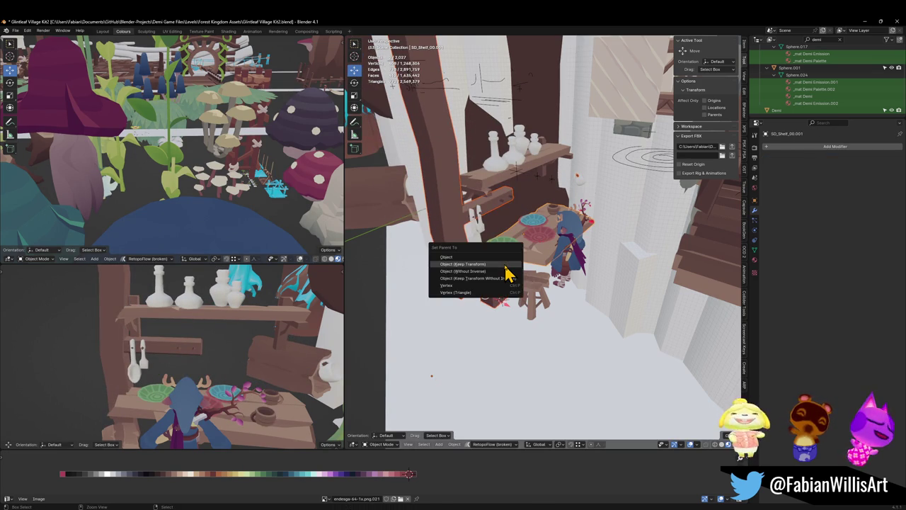
pyautogui.click(506, 264)
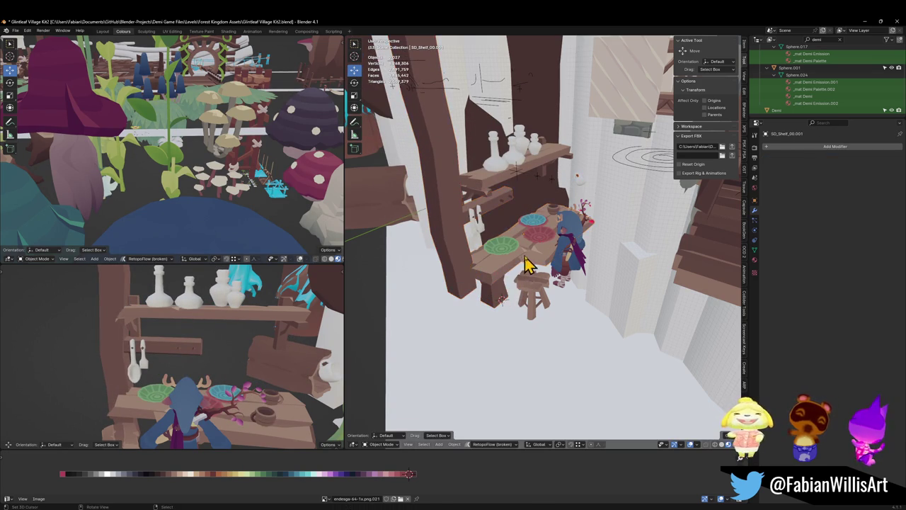
pyautogui.press('g')
pyautogui.rightClick(484, 184)
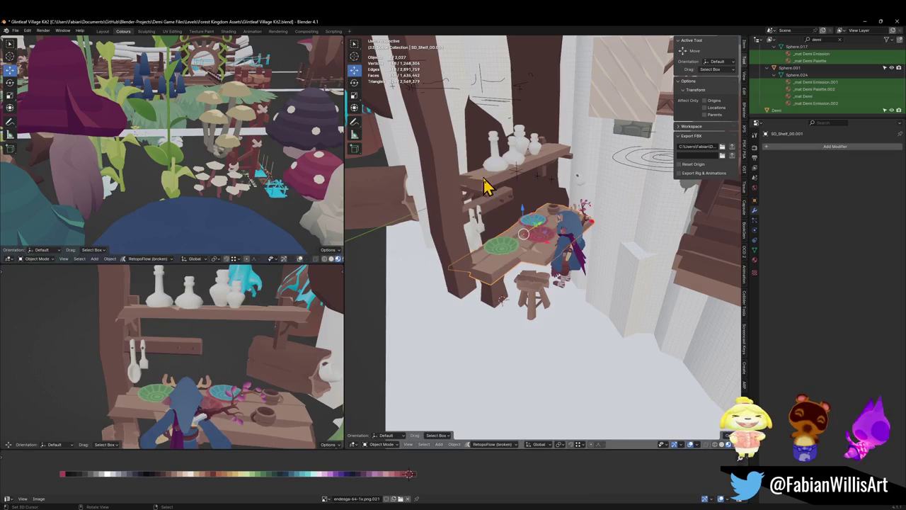
pyautogui.click(485, 186)
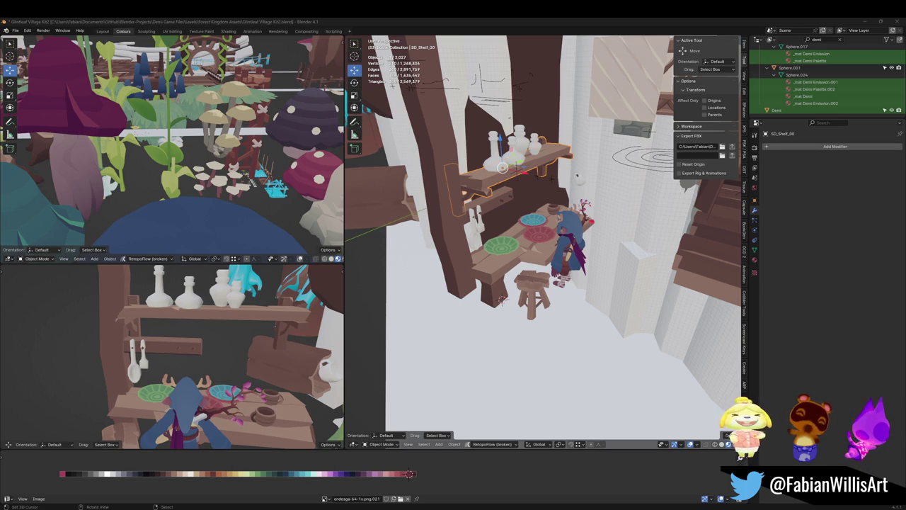
pyautogui.moveTo(640, 265); pyautogui.dragTo(566, 301, button='middle')
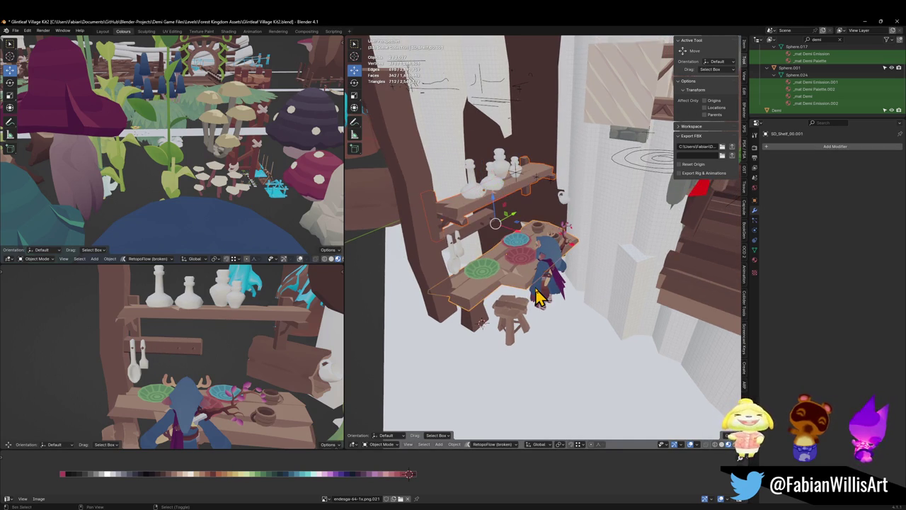
# Parent the selected shelf pieces to the shelf as Object and save.
pyautogui.hotkey('ctrl', 'p')
pyautogui.click(537, 293)
pyautogui.hotkey('ctrl', 's')
pyautogui.moveTo(526, 288)
pyautogui.mouseDown(button='middle')
pyautogui.moveTo(531, 297)
pyautogui.moveTo(545, 283)
pyautogui.moveTo(486, 309)
pyautogui.mouseUp(button='middle')
# Slide the plate table across the floor, keeping its height fixed.
pyautogui.press('g')
pyautogui.hotkey('shift', 'z')
pyautogui.click(723, 268)
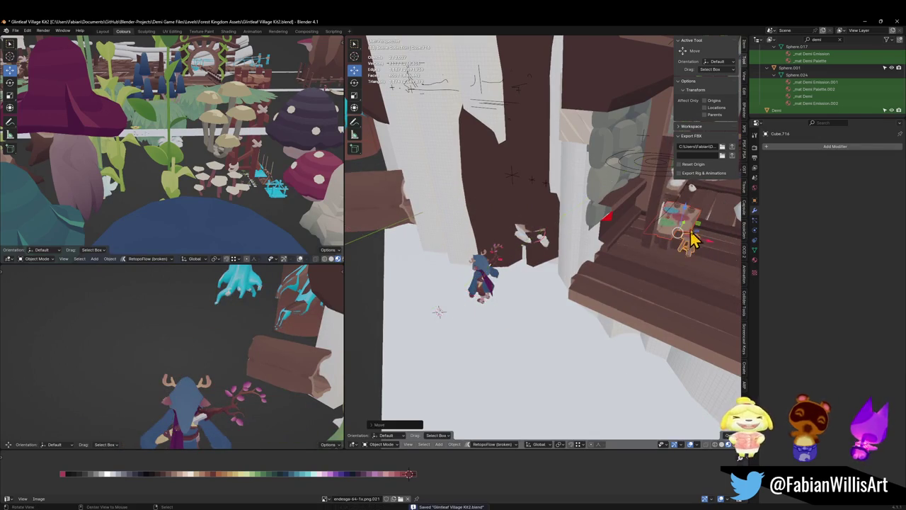
pyautogui.press('KP_Decimal')
pyautogui.moveTo(671, 253)
pyautogui.mouseDown(button='middle')
pyautogui.moveTo(611, 259)
pyautogui.moveTo(593, 309)
pyautogui.moveTo(572, 307)
pyautogui.moveTo(580, 319)
pyautogui.mouseUp(button='middle')
pyautogui.press('g')
pyautogui.hotkey('shift', 'z')
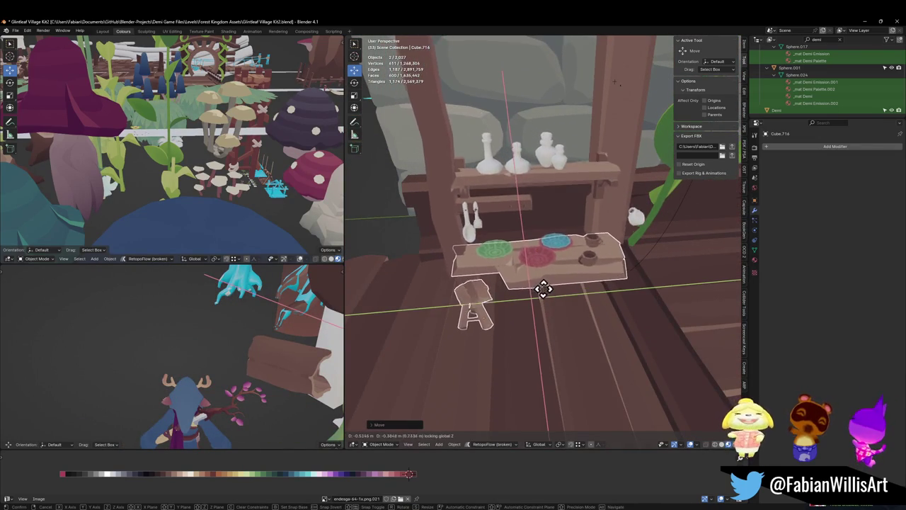
pyautogui.moveTo(644, 289)
pyautogui.mouseDown(button='middle')
pyautogui.moveTo(568, 299)
pyautogui.moveTo(462, 290)
pyautogui.moveTo(437, 303)
pyautogui.mouseUp(button='middle')
pyautogui.moveTo(568, 302); pyautogui.dragTo(568, 257, button='middle')
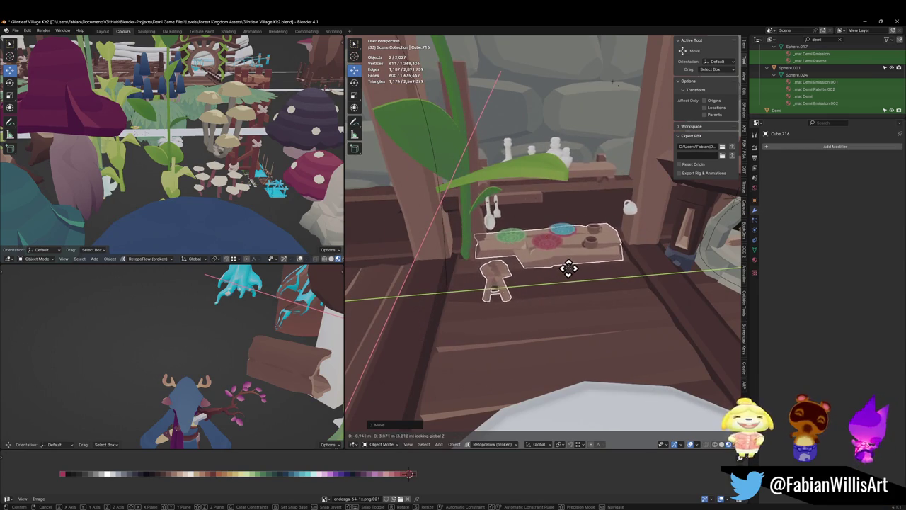
pyautogui.click(568, 271)
# Shift the table along the Y axis toward the fireplace.
pyautogui.moveTo(566, 283)
pyautogui.mouseDown(button='middle')
pyautogui.moveTo(586, 263)
pyautogui.moveTo(601, 288)
pyautogui.moveTo(499, 294)
pyautogui.moveTo(550, 295)
pyautogui.moveTo(481, 271)
pyautogui.mouseUp(button='middle')
pyautogui.scroll(2, 550, 296)
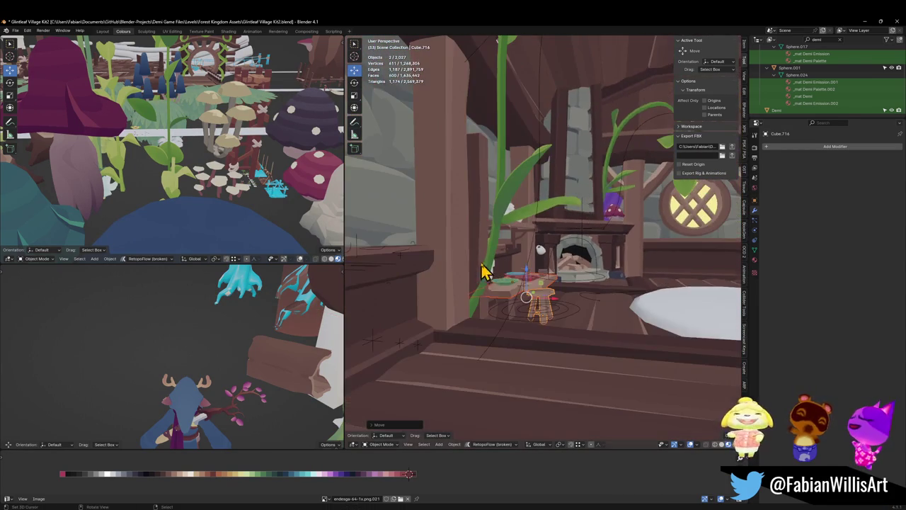
pyautogui.scroll(3, 545, 279)
pyautogui.press('g')
pyautogui.press('y')
pyautogui.click(450, 281)
# Save the house file with the table in its new spot.
pyautogui.scroll(-6, 512, 278)
pyautogui.scroll(-4, 556, 279)
pyautogui.moveTo(557, 279)
pyautogui.mouseDown(button='middle')
pyautogui.moveTo(496, 247)
pyautogui.moveTo(580, 285)
pyautogui.moveTo(579, 265)
pyautogui.mouseUp(button='middle')
pyautogui.hotkey('ctrl', 's')
pyautogui.scroll(5, 573, 273)
pyautogui.scroll(4, 493, 230)
pyautogui.scroll(2, 550, 259)
pyautogui.scroll(3, 542, 266)
# Slide the shelf items sideways along the X axis above the plate table.
pyautogui.press('Escape')
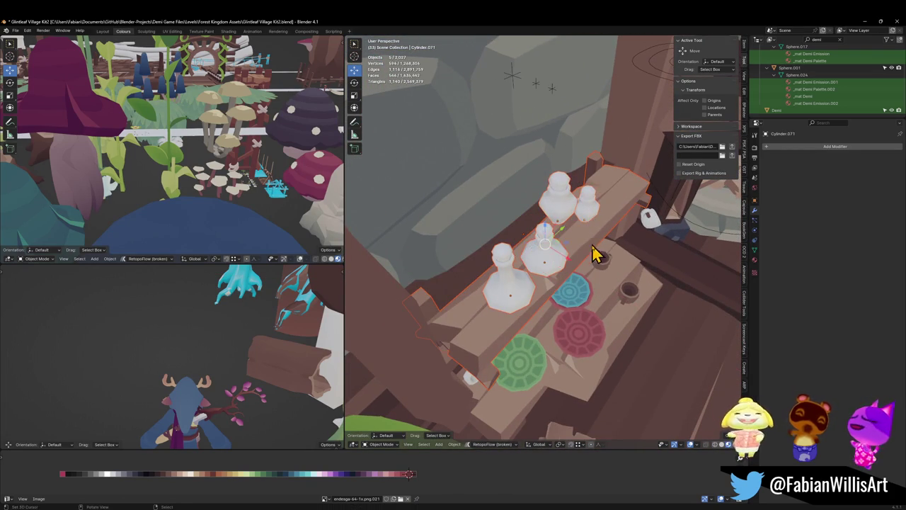
pyautogui.press('g')
pyautogui.press('x')
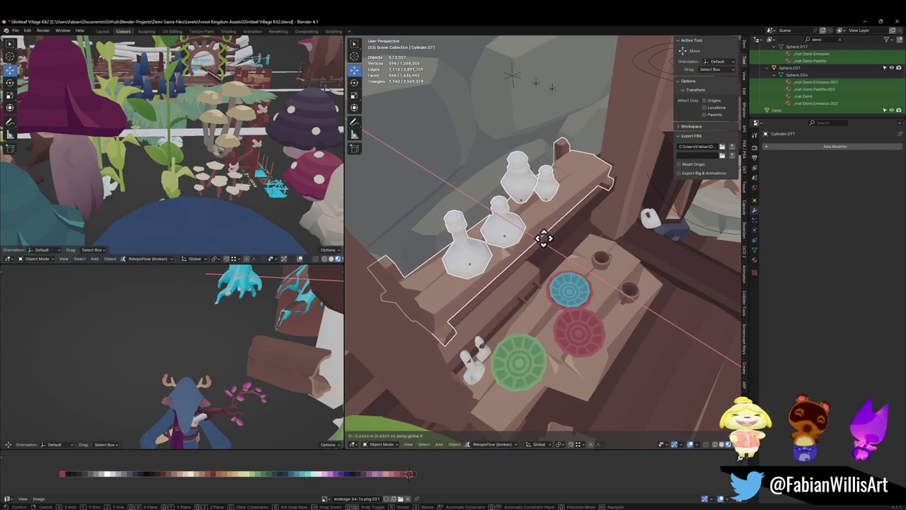
pyautogui.press('Escape')
pyautogui.moveTo(545, 239)
pyautogui.mouseDown(button='middle')
pyautogui.moveTo(538, 208)
pyautogui.moveTo(542, 231)
pyautogui.moveTo(480, 260)
pyautogui.moveTo(586, 253)
pyautogui.moveTo(650, 226)
pyautogui.moveTo(649, 269)
pyautogui.moveTo(635, 283)
pyautogui.moveTo(665, 276)
pyautogui.moveTo(597, 269)
pyautogui.moveTo(562, 233)
pyautogui.moveTo(559, 248)
pyautogui.moveTo(620, 236)
pyautogui.moveTo(557, 276)
pyautogui.moveTo(576, 313)
pyautogui.moveTo(564, 276)
pyautogui.moveTo(570, 265)
pyautogui.mouseUp(button='middle')
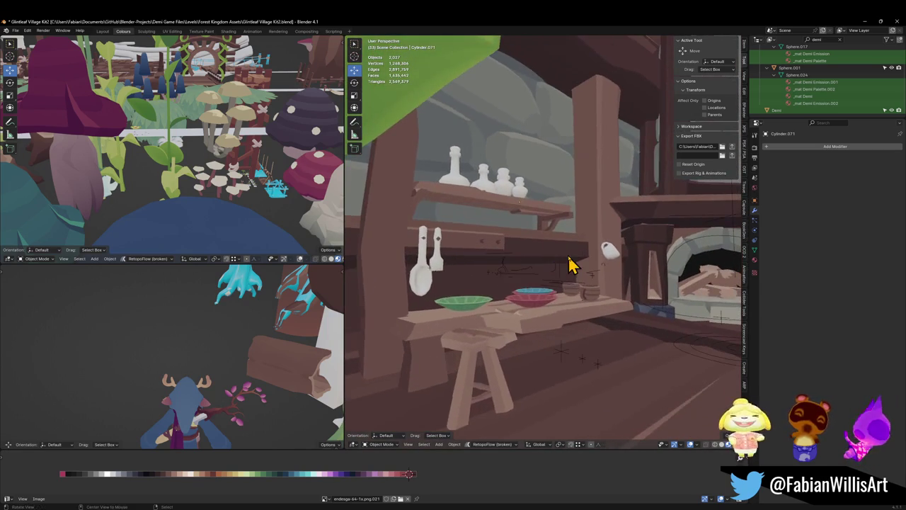
# Walk toward the fireplace to check the room from a new viewpoint.
pyautogui.hotkey('shift', '`')
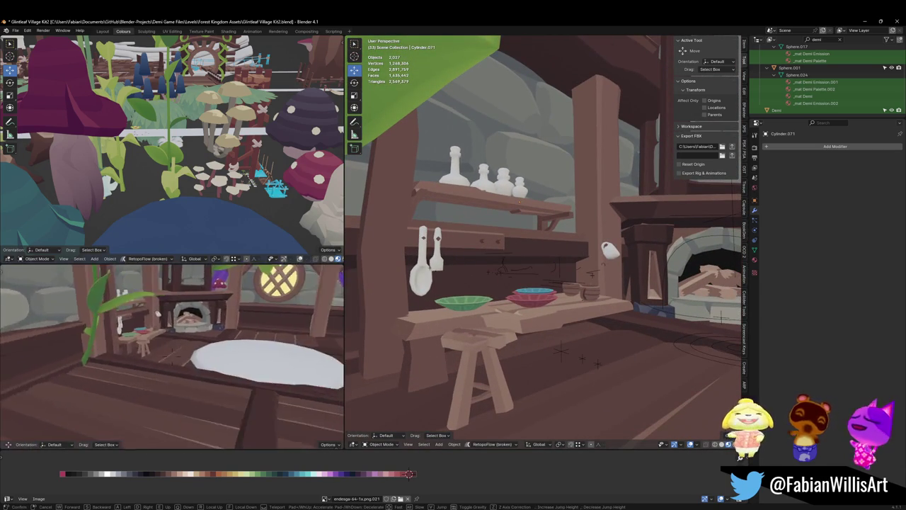
pyautogui.press('w')
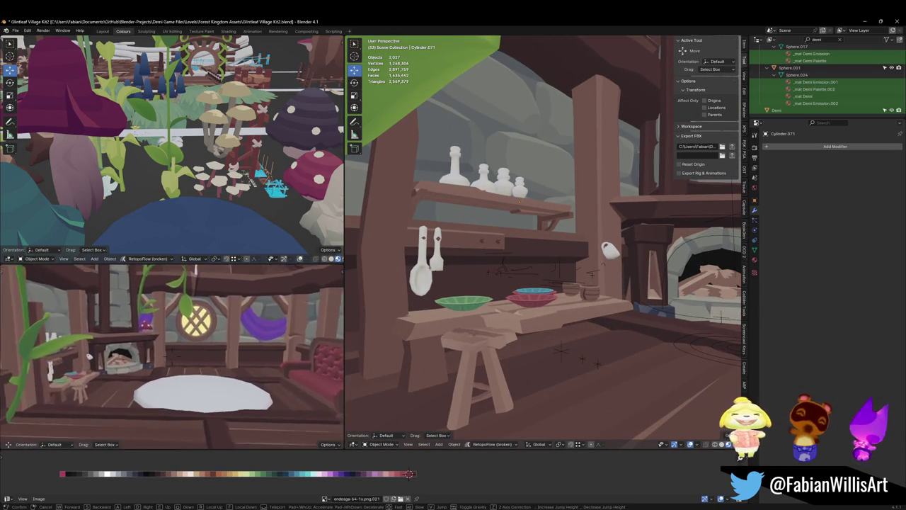
pyautogui.click(354, 290)
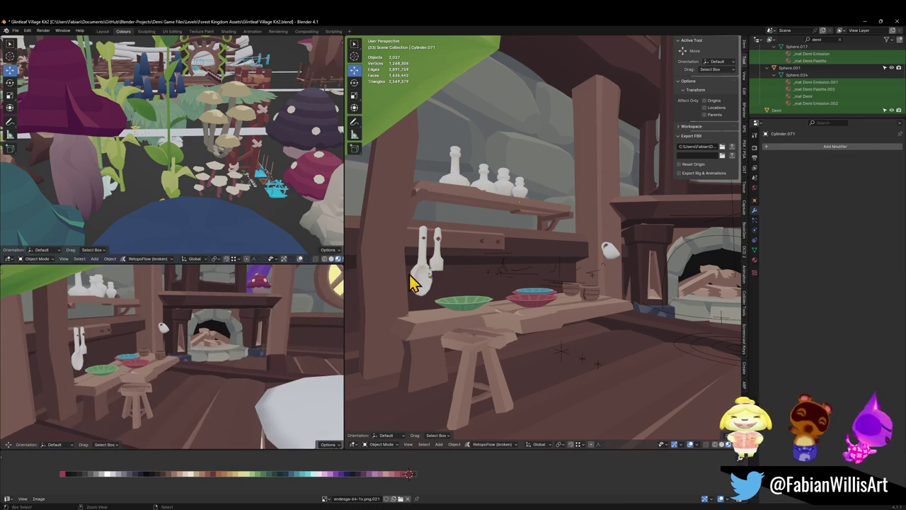
pyautogui.moveTo(499, 302); pyautogui.dragTo(535, 301, button='middle')
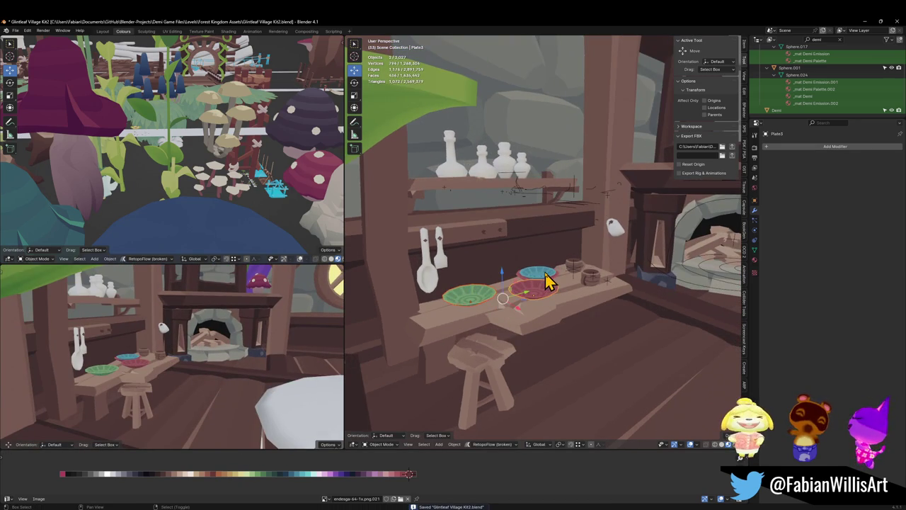
# In Edit Mode, select the top plate's faces and slide its UVs along the palette strip.
pyautogui.scroll(3, 549, 283)
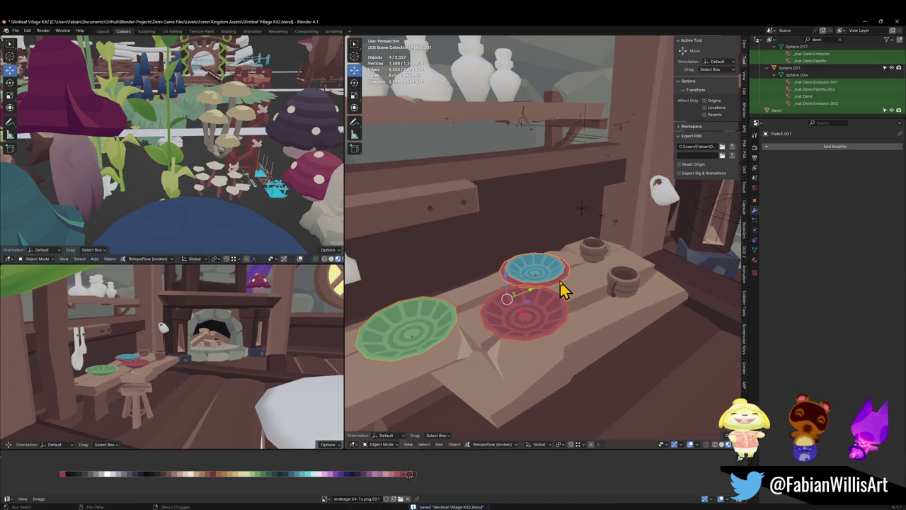
pyautogui.press('Tab')
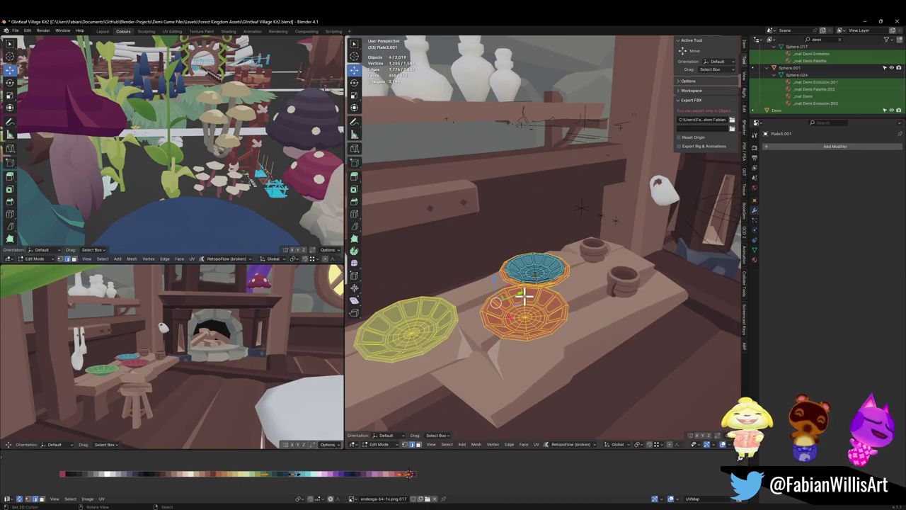
pyautogui.press('a')
pyautogui.hotkey('alt', 'a')
pyautogui.click(301, 481)
pyautogui.press('g')
pyautogui.press('x')
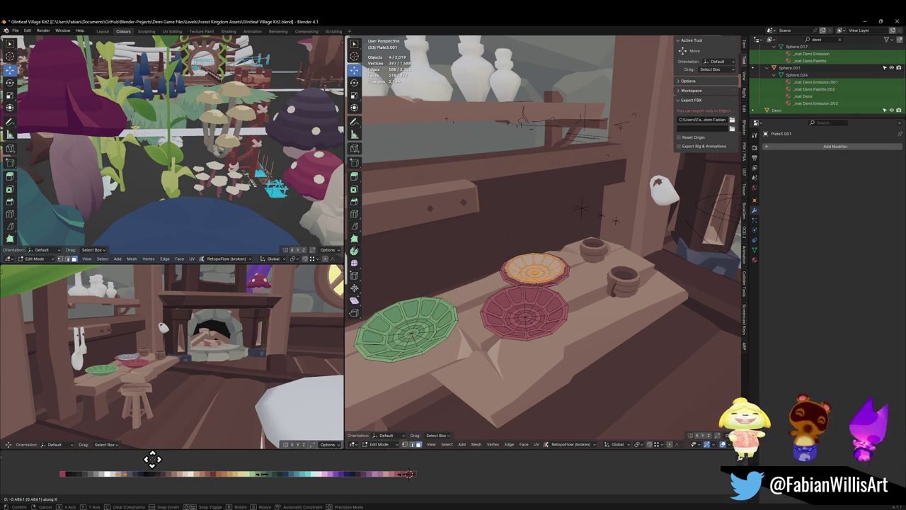
pyautogui.click(297, 471)
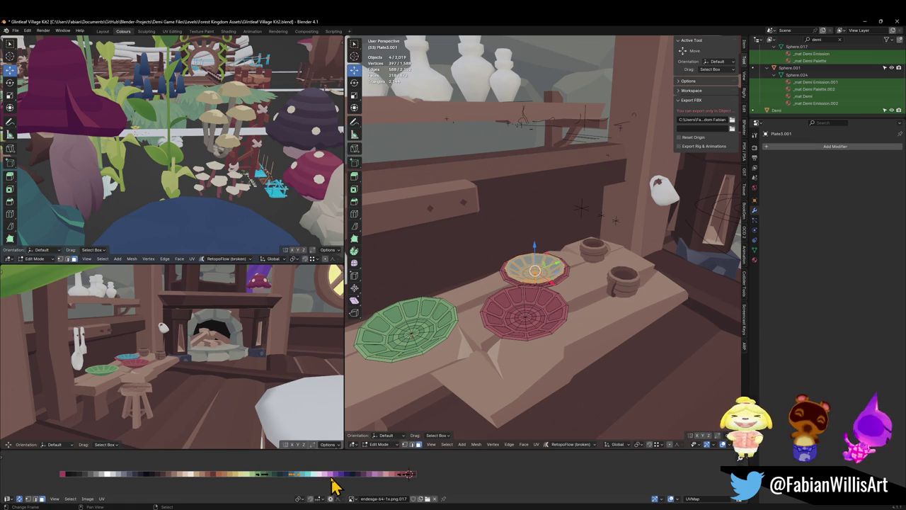
# Shift the plate UVs further along the palette strip, past the green swatch.
pyautogui.press('g')
pyautogui.press('x')
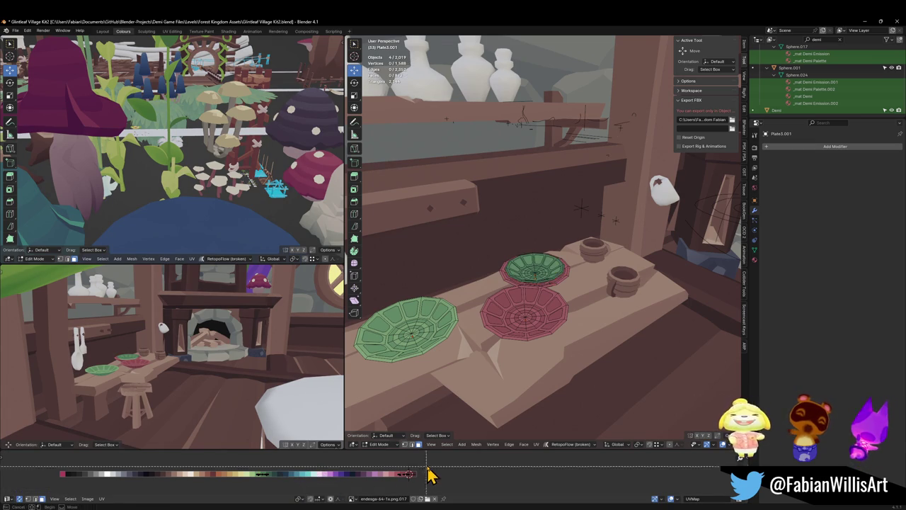
pyautogui.click(290, 474)
pyautogui.press('g')
pyautogui.press('x')
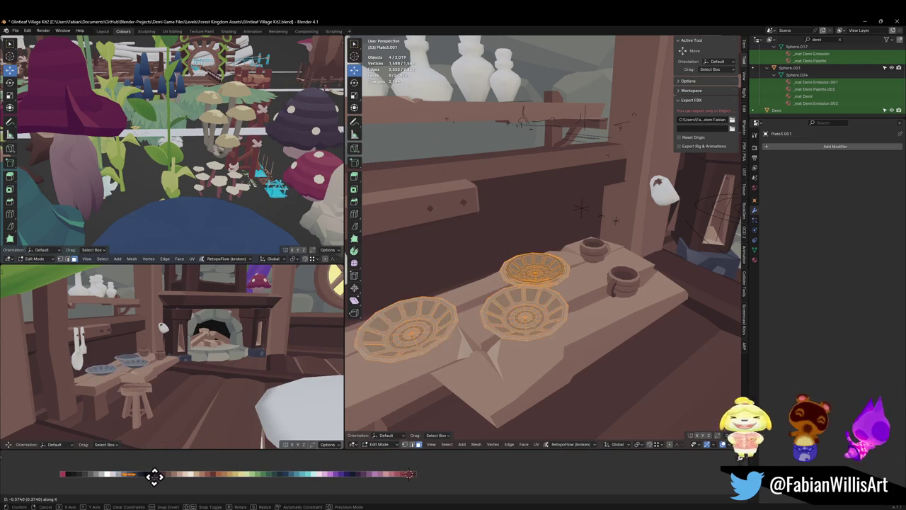
pyautogui.click(152, 474)
pyautogui.moveTo(181, 357)
pyautogui.keyDown('alt'); pyautogui.mouseDown()
pyautogui.moveTo(239, 344)
pyautogui.moveTo(189, 354)
pyautogui.moveTo(180, 375)
pyautogui.mouseUp(); pyautogui.keyUp('alt')
# Slide the plate UVs once more and mirror them along X for one shared light colour.
pyautogui.press('g')
pyautogui.press('x')
pyautogui.click(153, 475)
pyautogui.moveTo(154, 382)
pyautogui.keyDown('alt'); pyautogui.mouseDown()
pyautogui.moveTo(131, 380)
pyautogui.moveTo(150, 331)
pyautogui.mouseUp(); pyautogui.keyUp('alt')
pyautogui.scroll(4, 137, 311)
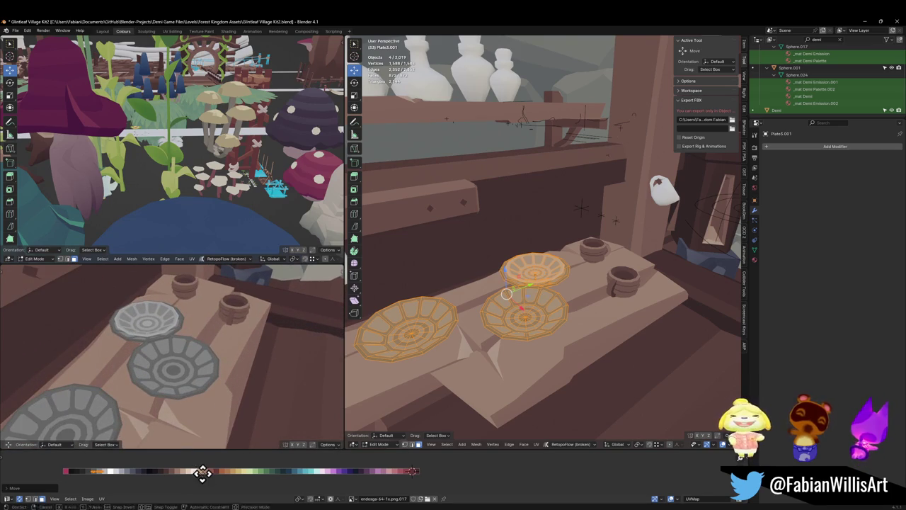
pyautogui.hotkey('ctrl', 'm')
pyautogui.press('x')
# Walk through the room in a maximised view to inspect the table and rug.
pyautogui.hotkey('shift', '`')
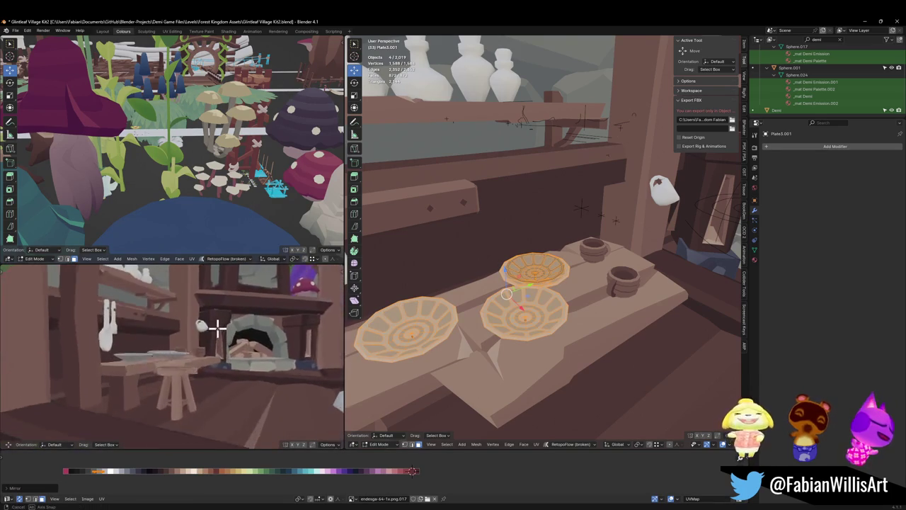
pyautogui.hotkey('ctrl', 'alt', 'space')
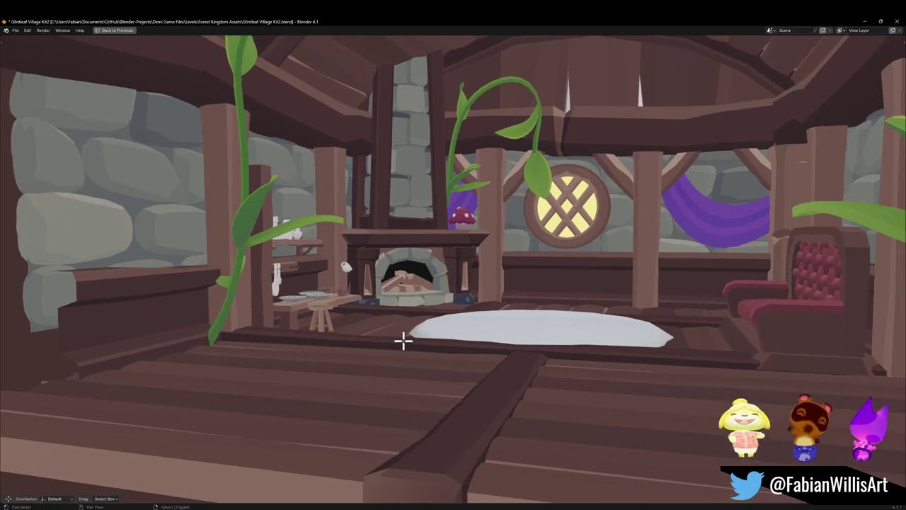
pyautogui.moveTo(402, 341); pyautogui.dragTo(460, 316, button='middle')
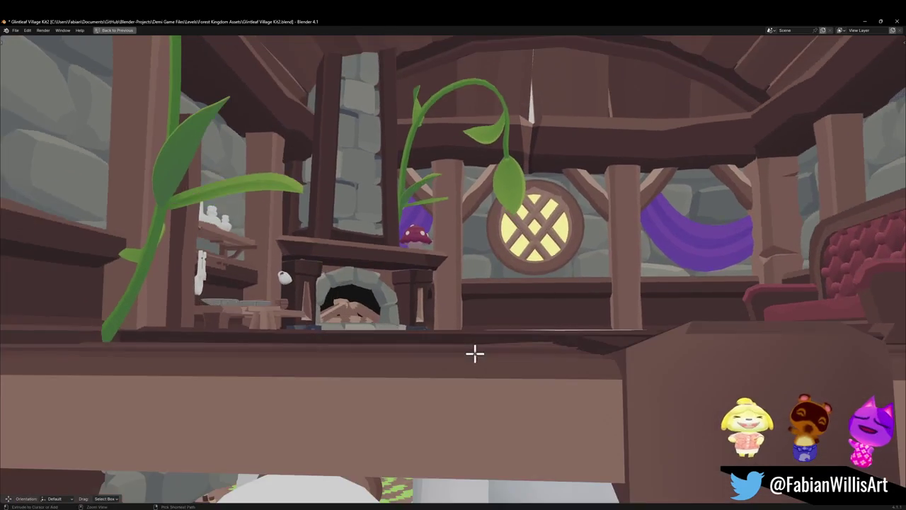
pyautogui.hotkey('ctrl', 'alt', 'space')
pyautogui.hotkey('shift', '`')
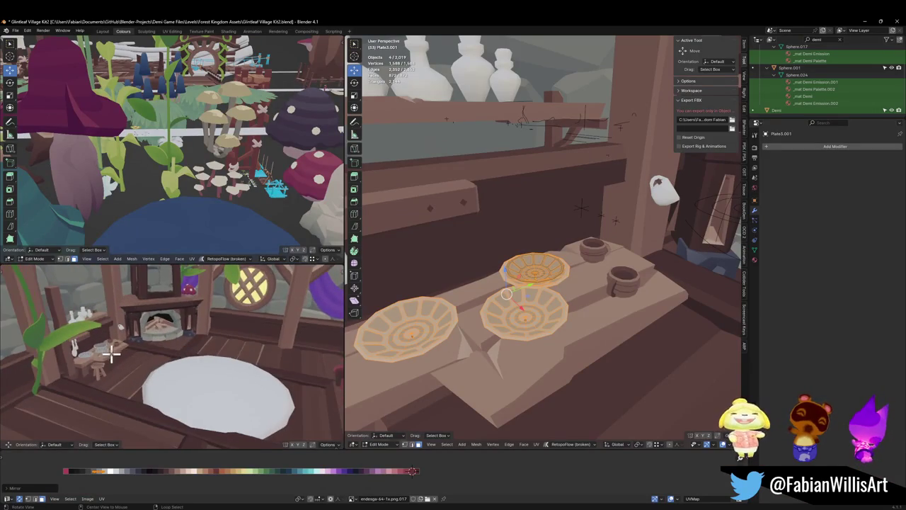
pyautogui.keyDown('alt'); pyautogui.middleClick(187, 354); pyautogui.keyUp('alt')
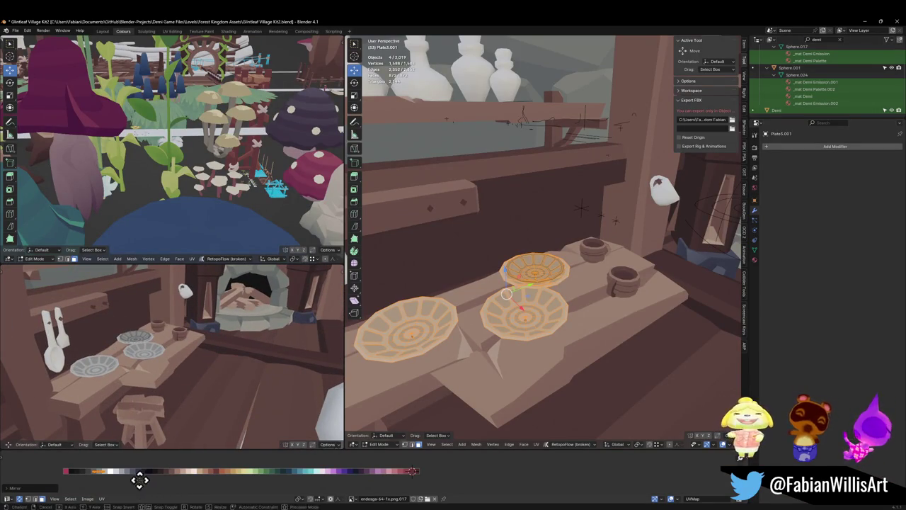
# Slide the plates' UVs along the palette, undoing and redoing to settle on a colour.
pyautogui.press('g')
pyautogui.press('x')
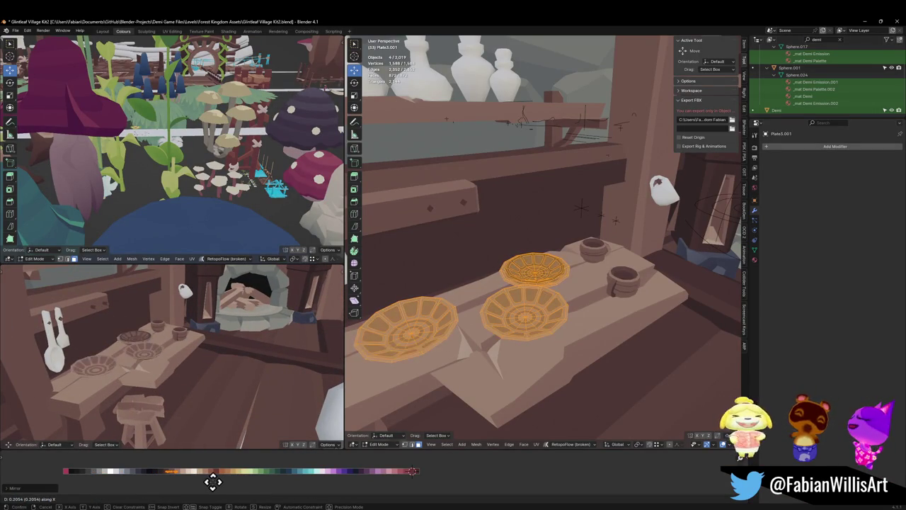
pyautogui.click(209, 480)
pyautogui.moveTo(233, 375)
pyautogui.mouseDown(button='middle')
pyautogui.moveTo(238, 366)
pyautogui.moveTo(197, 387)
pyautogui.moveTo(212, 394)
pyautogui.moveTo(196, 446)
pyautogui.mouseUp(button='middle')
pyautogui.press('g')
pyautogui.press('x')
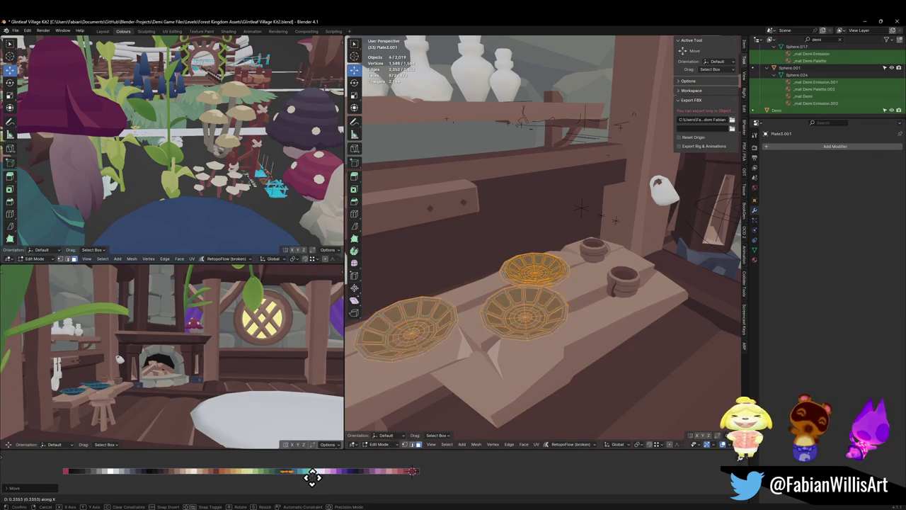
pyautogui.rightClick(310, 480)
pyautogui.hotkey('ctrl', 'z')
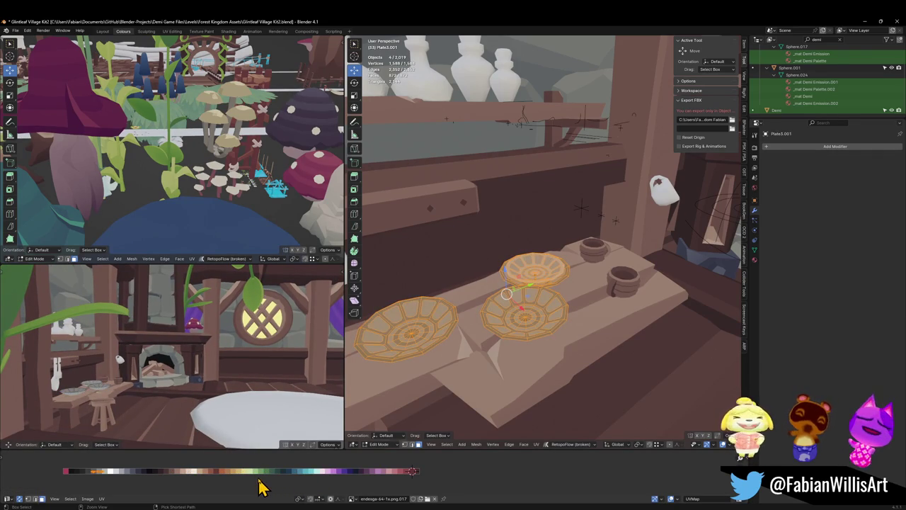
pyautogui.hotkey('ctrl', 'shift', 'z')
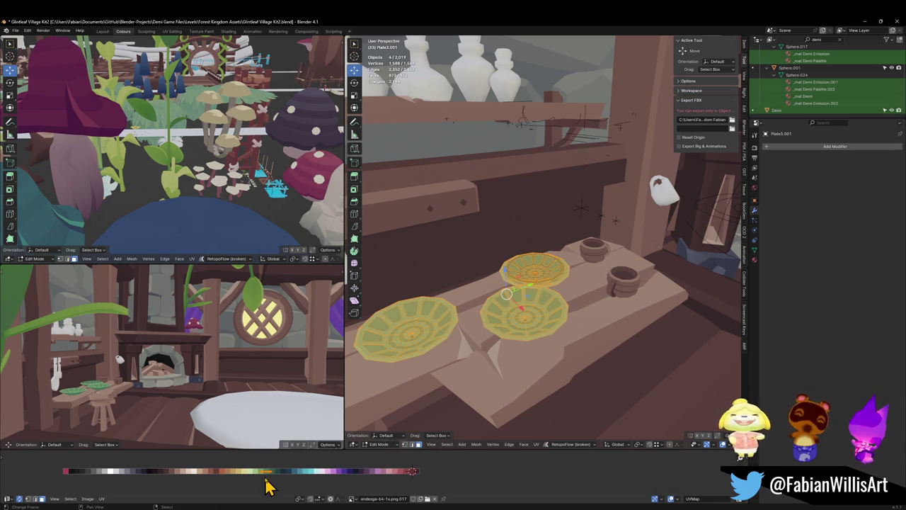
pyautogui.press('x')
pyautogui.click(288, 474)
pyautogui.moveTo(279, 424)
pyautogui.mouseDown(button='middle')
pyautogui.moveTo(271, 376)
pyautogui.moveTo(233, 368)
pyautogui.moveTo(253, 365)
pyautogui.mouseUp(button='middle')
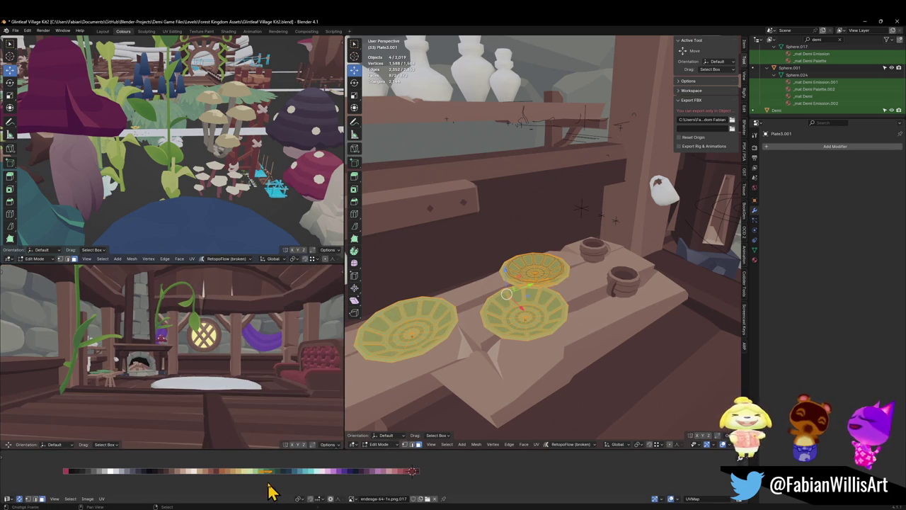
# Move the plate UVs back to green, blue and red swatches and exit Edit Mode.
pyautogui.press('g')
pyautogui.press('x')
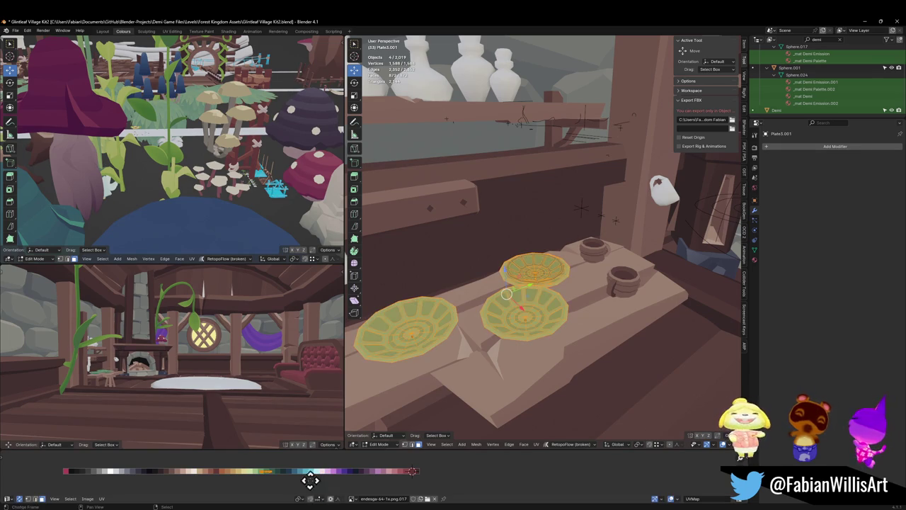
pyautogui.click(444, 478)
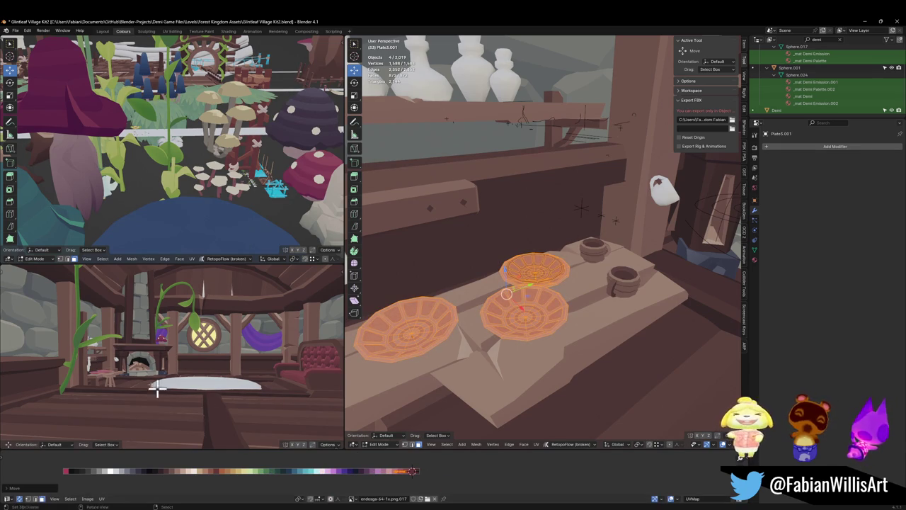
pyautogui.scroll(3, 210, 407)
pyautogui.hotkey('ctrl', 'z')
pyautogui.hotkey('ctrl', 'z')
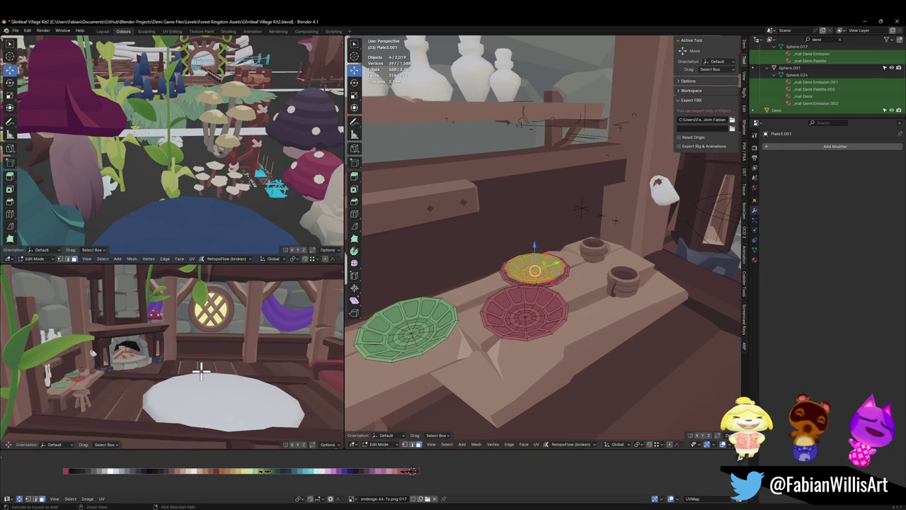
pyautogui.press('a')
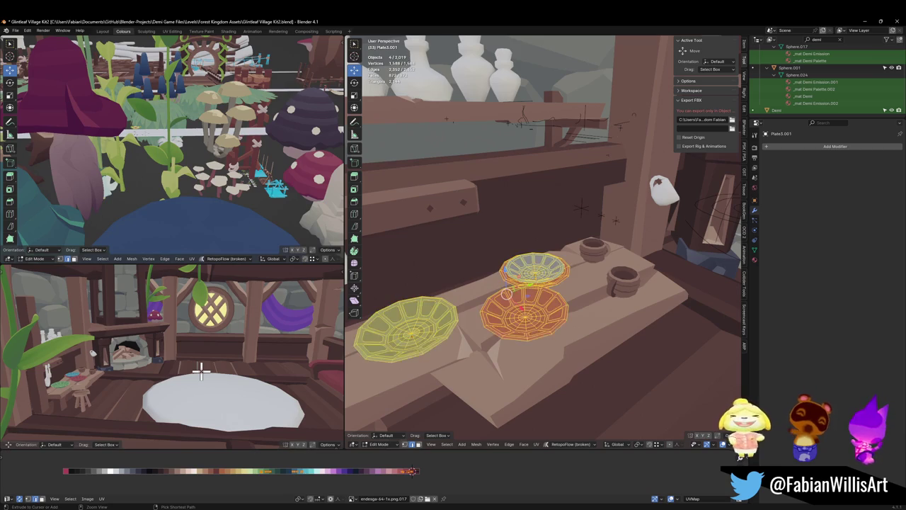
pyautogui.hotkey('ctrl', 'z')
pyautogui.press('Tab')
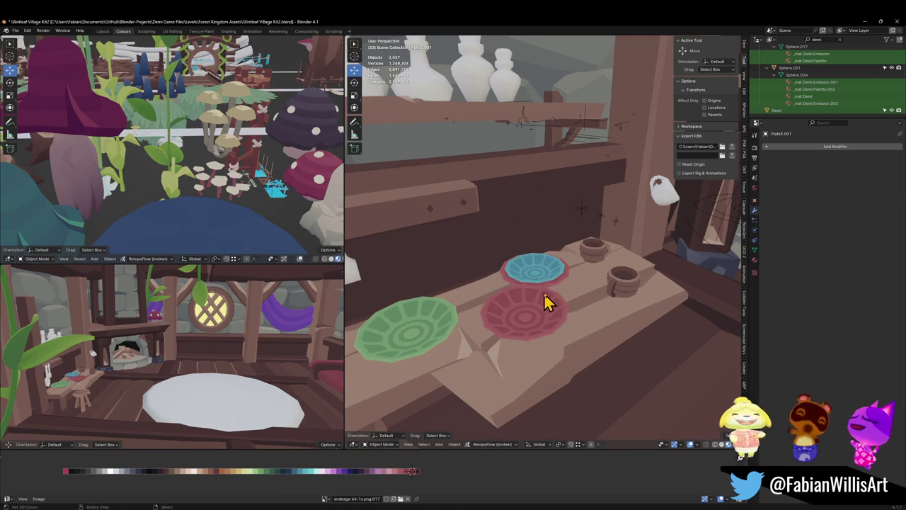
# Slide the right plate's UVs onto the green swatch matching the large plate, then exit Edit Mode.
pyautogui.press('Tab')
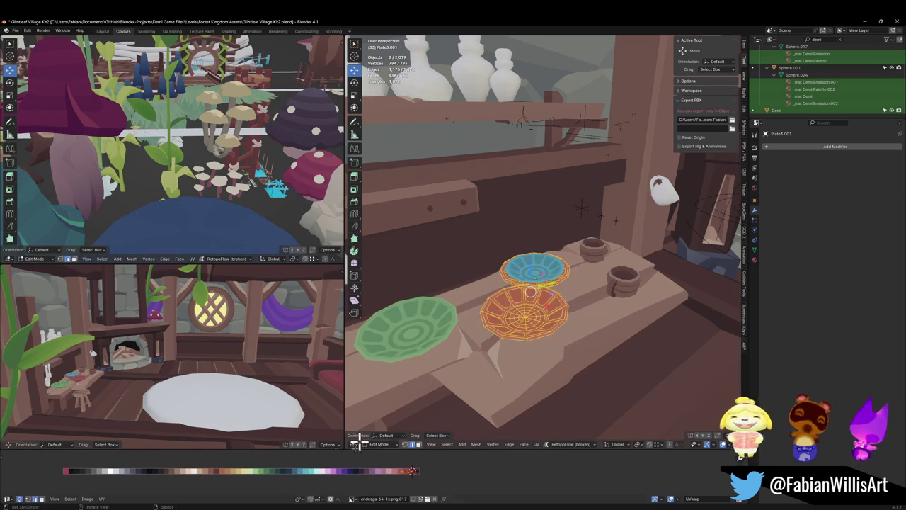
pyautogui.press('g')
pyautogui.press('x')
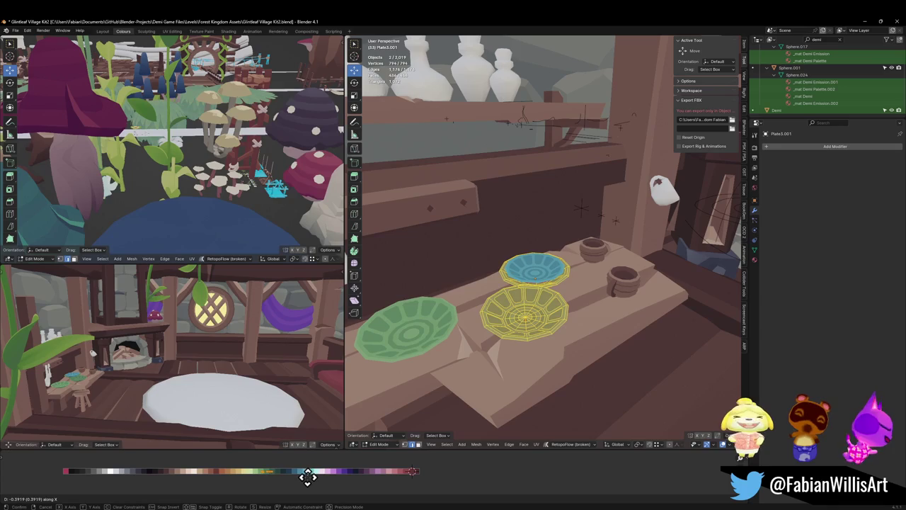
pyautogui.click(318, 475)
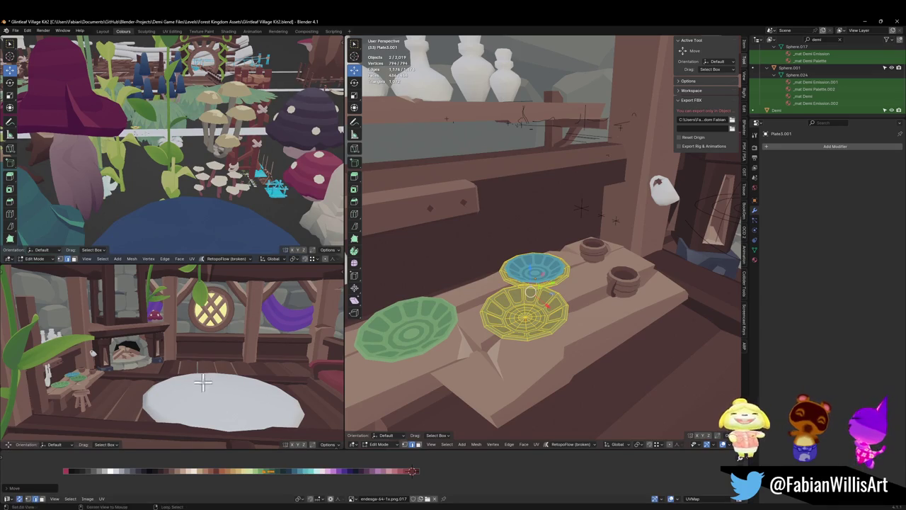
pyautogui.moveTo(202, 386); pyautogui.dragTo(241, 439, button='middle')
pyautogui.press('x')
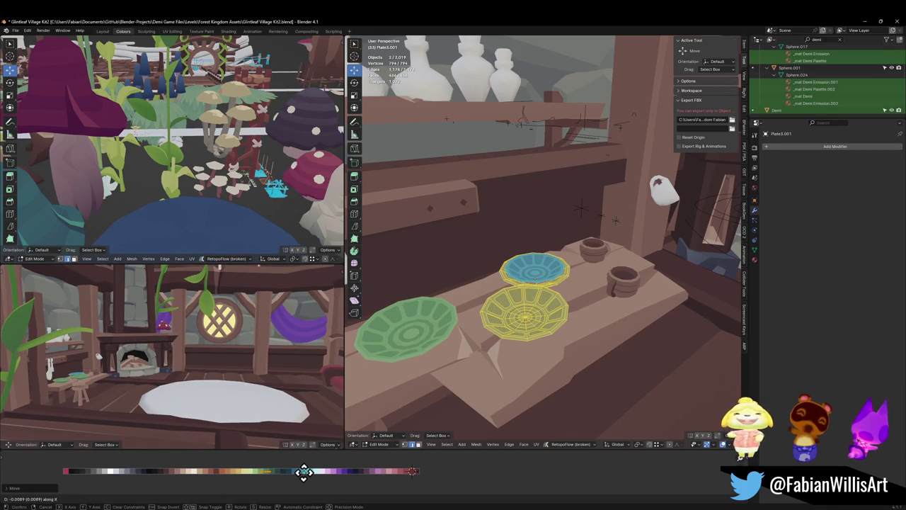
pyautogui.click(304, 472)
pyautogui.moveTo(182, 374)
pyautogui.mouseDown(button='middle')
pyautogui.moveTo(187, 347)
pyautogui.moveTo(169, 344)
pyautogui.mouseUp(button='middle')
pyautogui.scroll(3, 187, 344)
pyautogui.press('Tab')
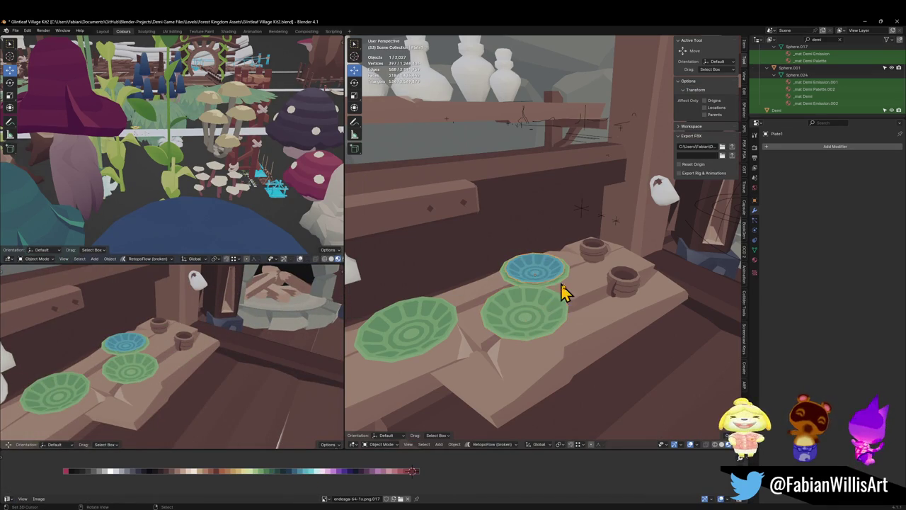
# Snap the blue plate to the cursor and slide it flat between and behind the green plates.
pyautogui.hotkey('shift', 's')
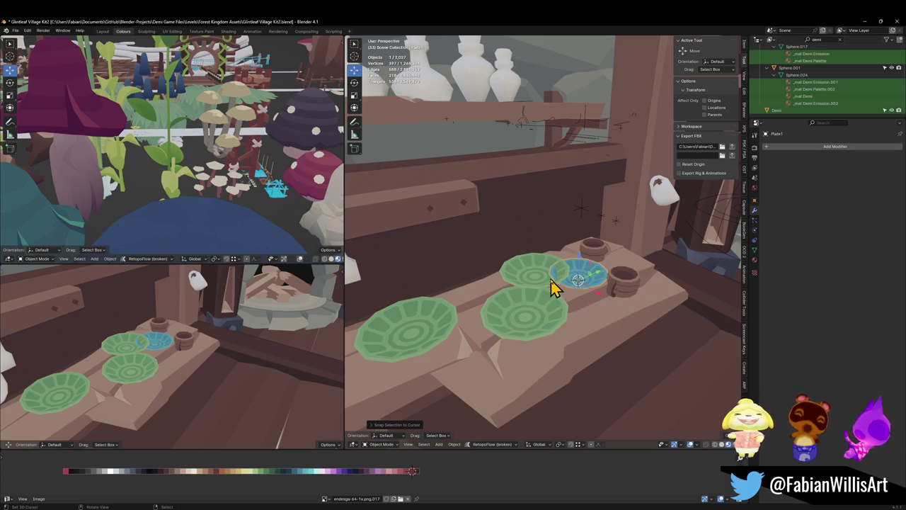
pyautogui.hotkey('shift', 'd')
pyautogui.hotkey('shift', 'z')
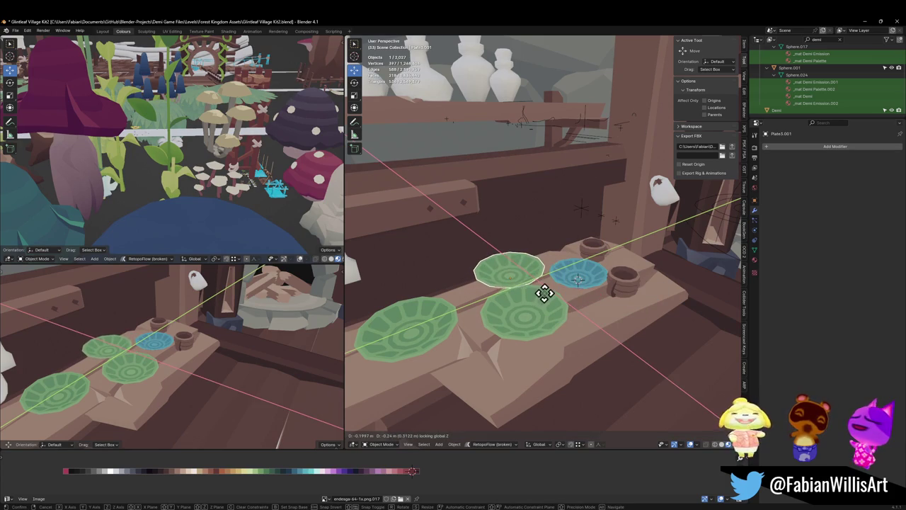
pyautogui.press('Escape')
pyautogui.press('Delete')
pyautogui.click(578, 276)
pyautogui.press('g')
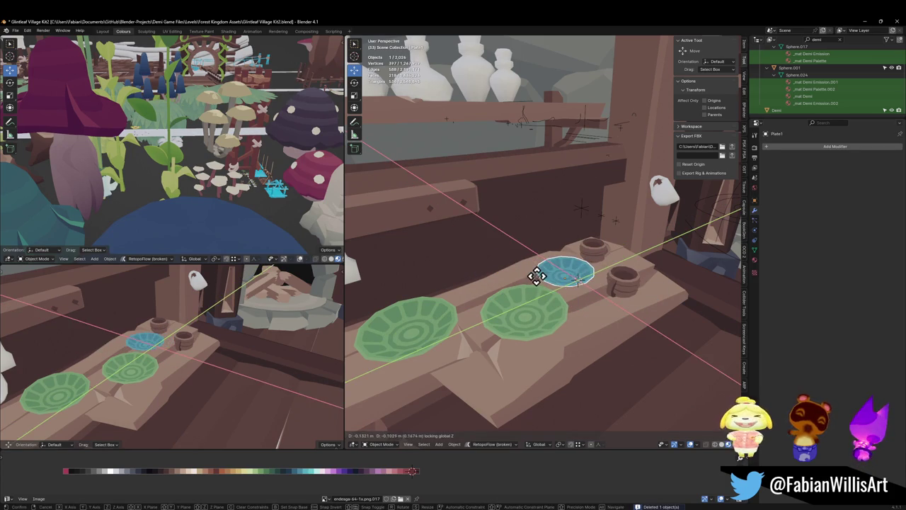
pyautogui.click(541, 280)
pyautogui.press('g')
pyautogui.hotkey('shift', 'z')
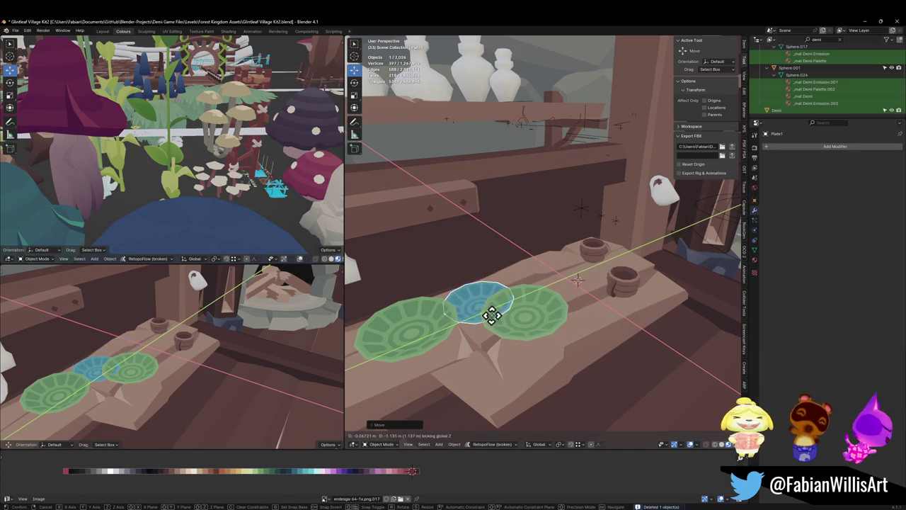
pyautogui.click(490, 297)
# Delete the white jug hanging on the post beside the plate table.
pyautogui.moveTo(218, 363)
pyautogui.mouseDown(button='middle')
pyautogui.moveTo(223, 347)
pyautogui.moveTo(236, 359)
pyautogui.moveTo(224, 354)
pyautogui.moveTo(235, 346)
pyautogui.mouseUp(button='middle')
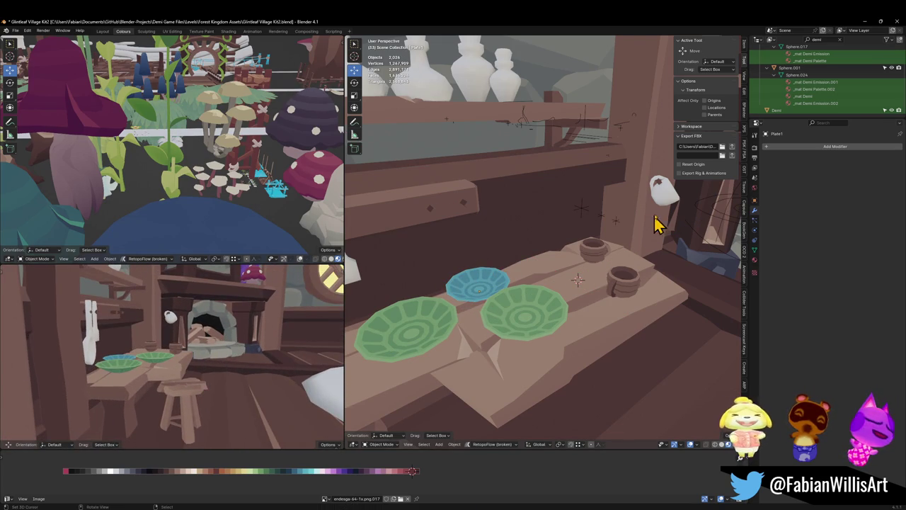
pyautogui.moveTo(673, 210)
pyautogui.mouseDown(button='middle')
pyautogui.moveTo(607, 243)
pyautogui.moveTo(485, 274)
pyautogui.moveTo(515, 289)
pyautogui.moveTo(581, 281)
pyautogui.moveTo(592, 252)
pyautogui.moveTo(589, 290)
pyautogui.moveTo(609, 249)
pyautogui.moveTo(568, 265)
pyautogui.moveTo(554, 285)
pyautogui.moveTo(570, 314)
pyautogui.moveTo(606, 258)
pyautogui.mouseUp(button='middle')
pyautogui.press('Delete')
pyautogui.hotkey('ctrl', 'z')
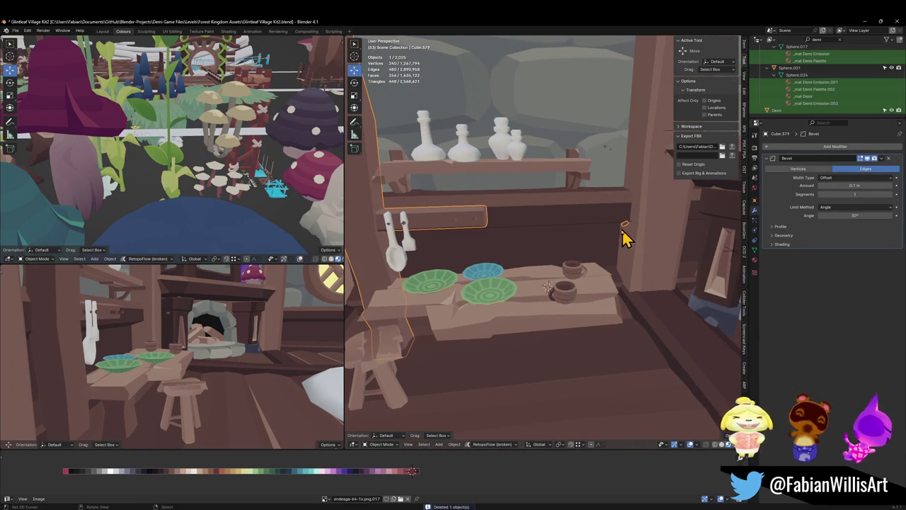
# Check the wooden piece's edit menu, then select the stool by the table and enter its Edit Mode.
pyautogui.moveTo(524, 248); pyautogui.dragTo(544, 287, button='middle')
pyautogui.press('Tab')
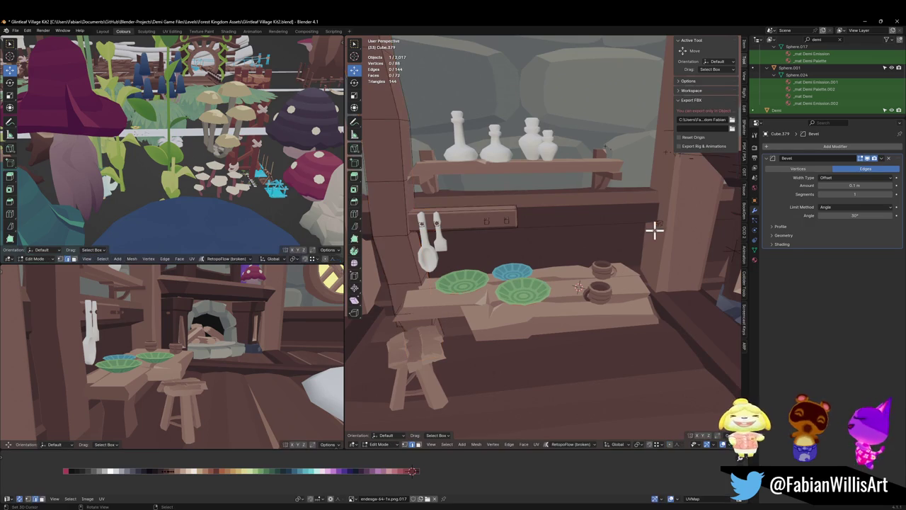
pyautogui.rightClick(677, 221)
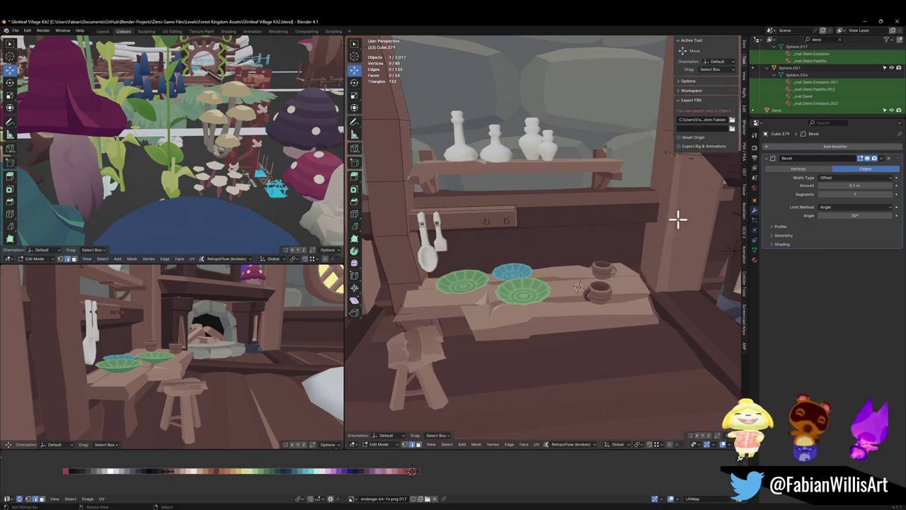
pyautogui.click(666, 240)
pyautogui.moveTo(180, 334); pyautogui.dragTo(202, 333, button='middle')
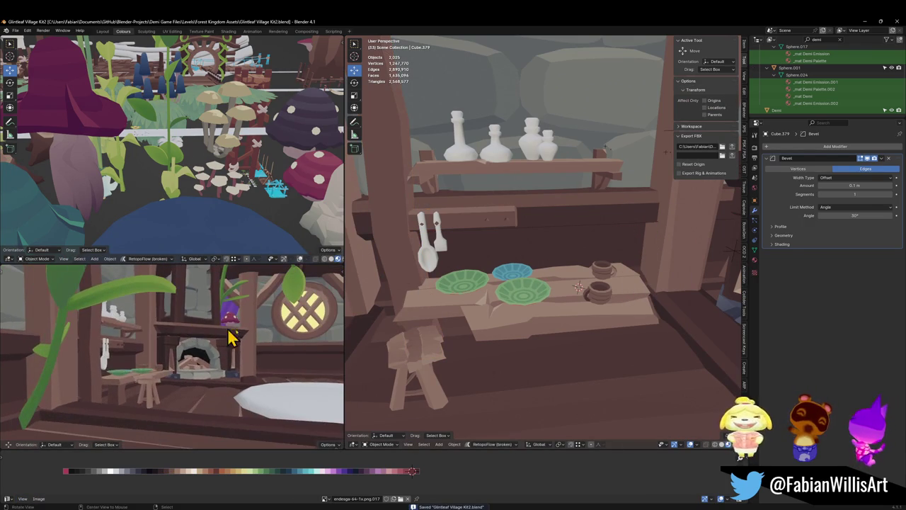
pyautogui.click(428, 357)
pyautogui.press('Tab')
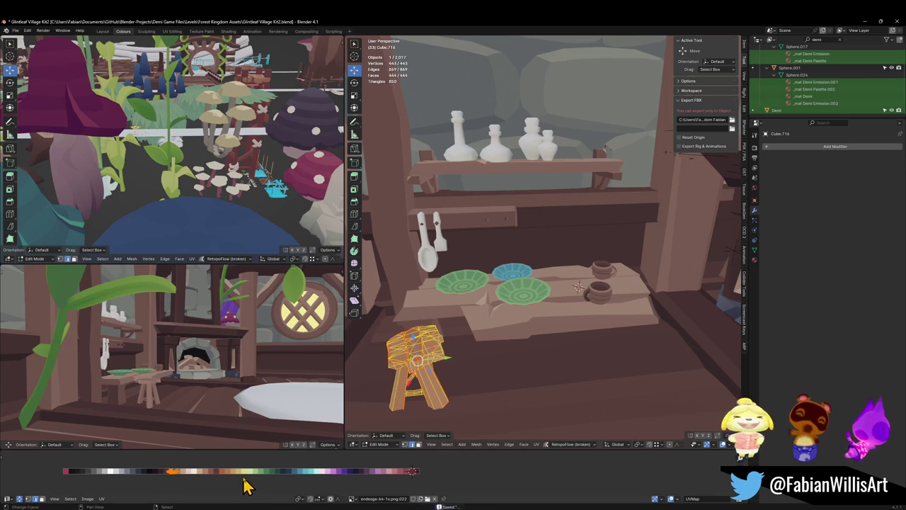
# Slide the stool's UVs to a new palette colour, exit Edit Mode and save.
pyautogui.press('g')
pyautogui.press('x')
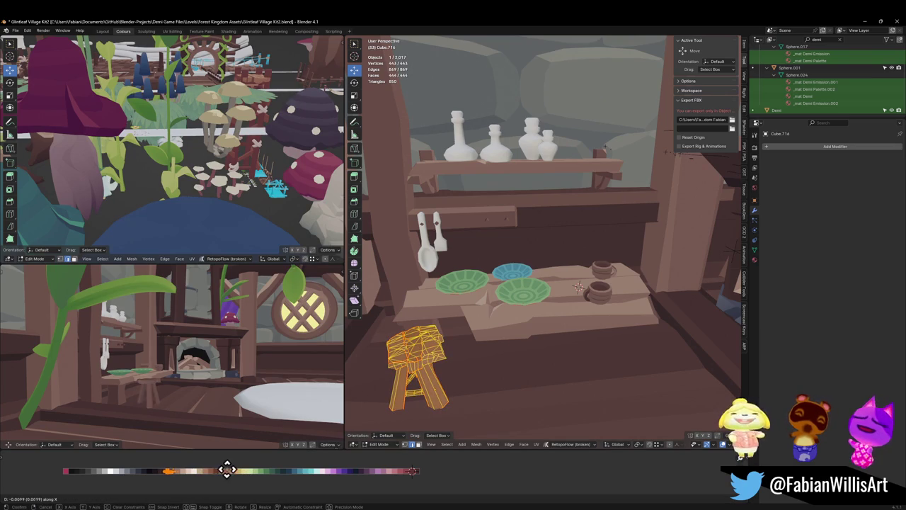
pyautogui.click(220, 480)
pyautogui.moveTo(213, 394); pyautogui.dragTo(292, 385, button='middle')
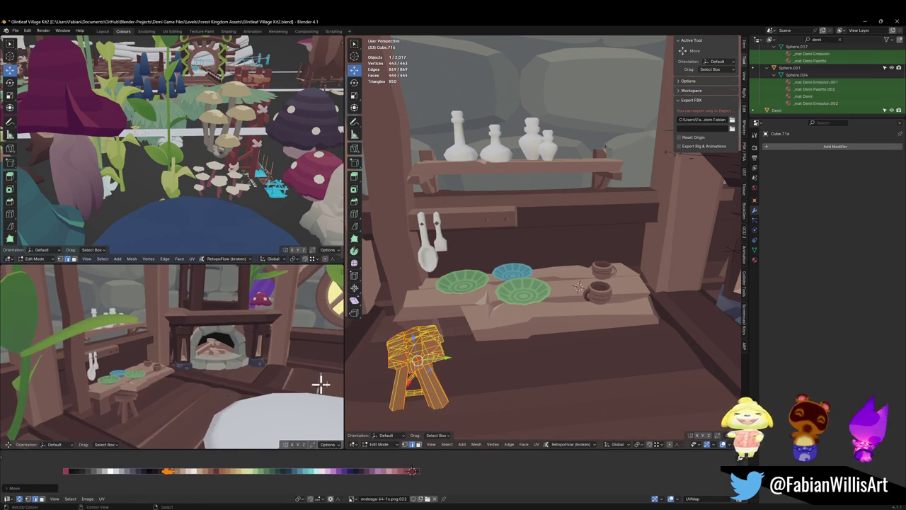
pyautogui.press('Tab')
pyautogui.moveTo(213, 386)
pyautogui.mouseDown(button='middle')
pyautogui.moveTo(198, 368)
pyautogui.moveTo(145, 373)
pyautogui.mouseUp(button='middle')
pyautogui.hotkey('ctrl', 's')
# Duplicate a face of the wooden piece along Y as a leg under the table front, then save.
pyautogui.moveTo(368, 323)
pyautogui.mouseDown(button='middle')
pyautogui.moveTo(470, 303)
pyautogui.moveTo(384, 358)
pyautogui.mouseUp(button='middle')
pyautogui.click(384, 372)
pyautogui.press('Tab')
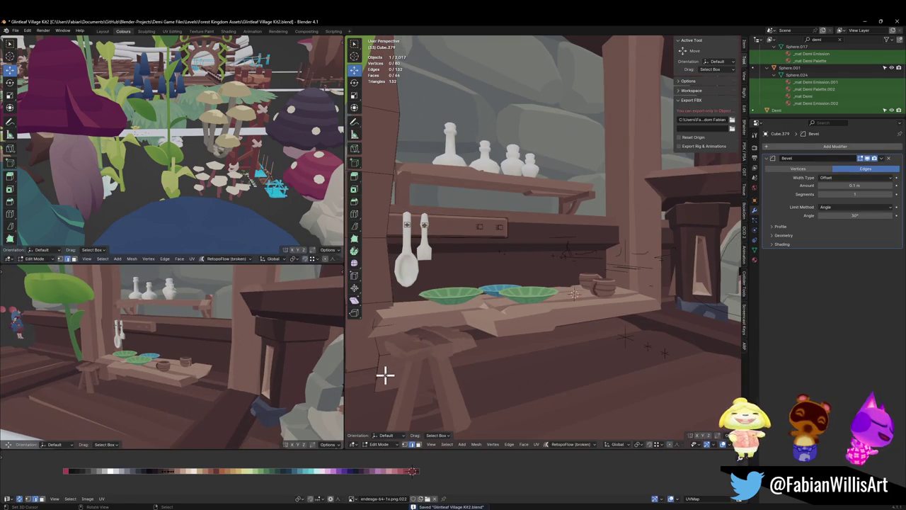
pyautogui.moveTo(485, 333); pyautogui.dragTo(399, 348, button='middle')
pyautogui.press('g')
pyautogui.press('y')
pyautogui.click(602, 344)
pyautogui.moveTo(603, 344)
pyautogui.mouseDown(button='middle')
pyautogui.moveTo(564, 370)
pyautogui.moveTo(557, 338)
pyautogui.moveTo(573, 356)
pyautogui.moveTo(567, 351)
pyautogui.mouseUp(button='middle')
pyautogui.moveTo(196, 384)
pyautogui.mouseDown(button='middle')
pyautogui.moveTo(176, 375)
pyautogui.moveTo(251, 362)
pyautogui.mouseUp(button='middle')
pyautogui.moveTo(550, 293)
pyautogui.mouseDown(button='middle')
pyautogui.moveTo(583, 283)
pyautogui.moveTo(573, 304)
pyautogui.moveTo(519, 313)
pyautogui.mouseUp(button='middle')
pyautogui.press('Tab')
pyautogui.hotkey('ctrl', 's')
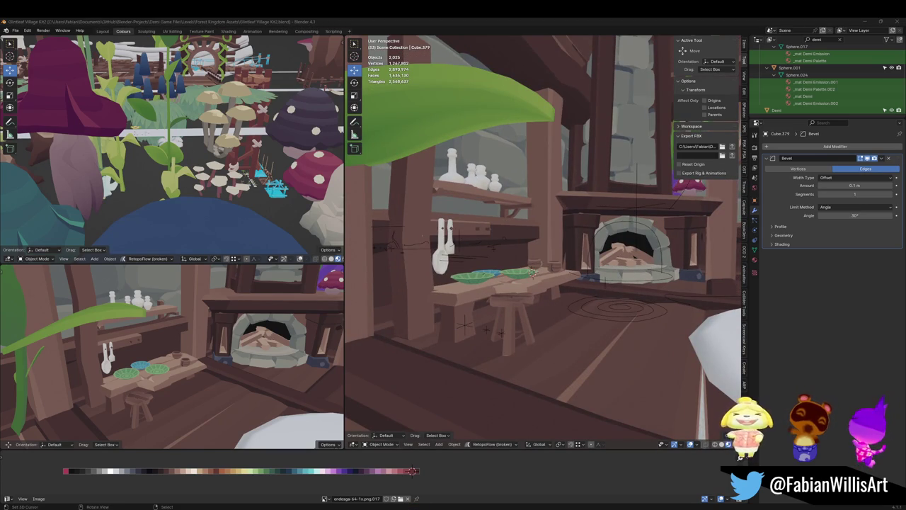
pyautogui.keyDown('shift'); pyautogui.moveTo(300, 366); pyautogui.dragTo(233, 382, button='middle'); pyautogui.keyUp('shift')
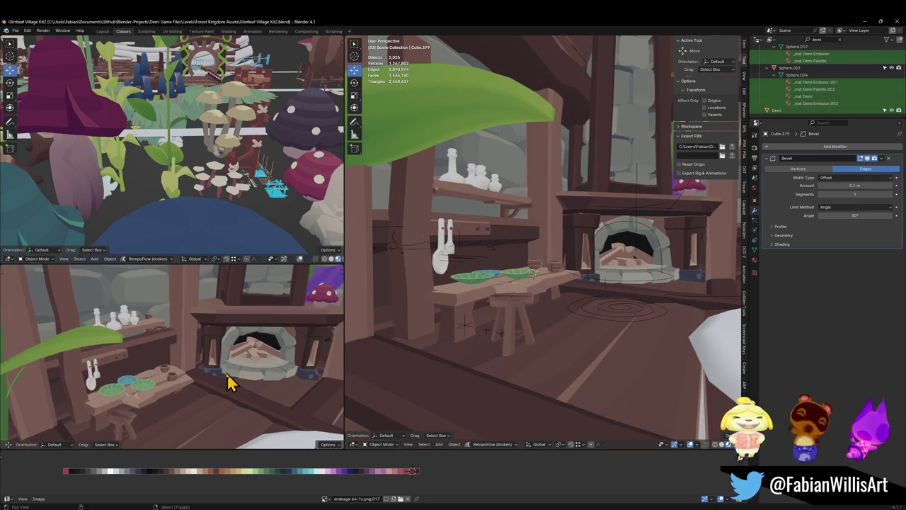
pyautogui.scroll(2, 212, 356)
pyautogui.scroll(-5, 203, 354)
pyautogui.hotkey('ctrl', 's')
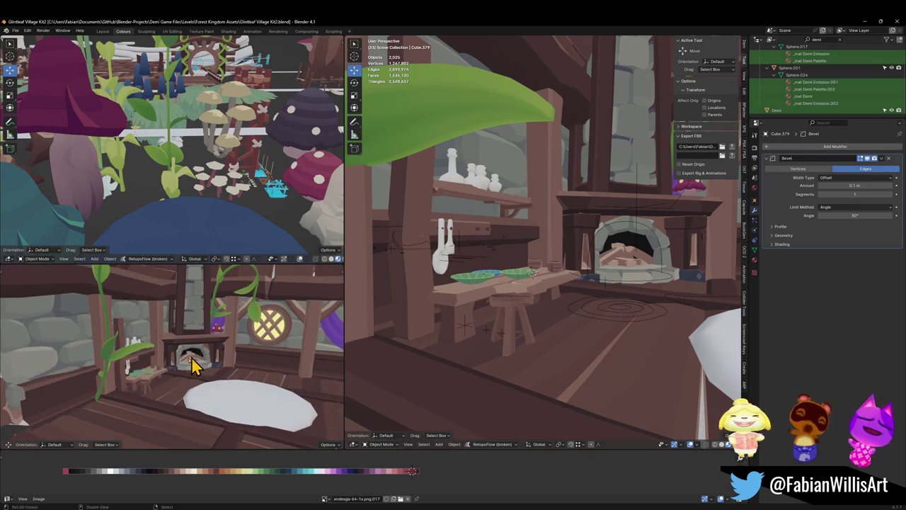
pyautogui.scroll(-2, 204, 350)
pyautogui.scroll(-2, 202, 352)
pyautogui.scroll(-2, 204, 359)
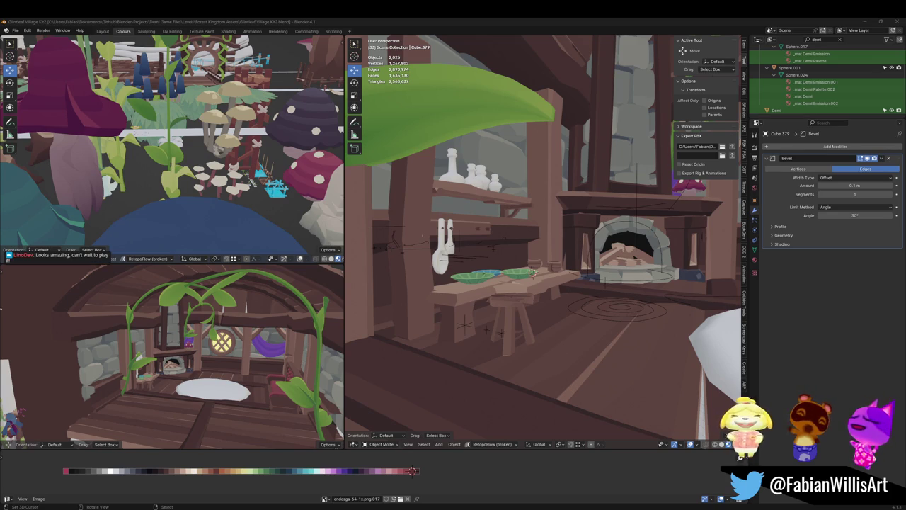
pyautogui.hotkey('ctrl', 's')
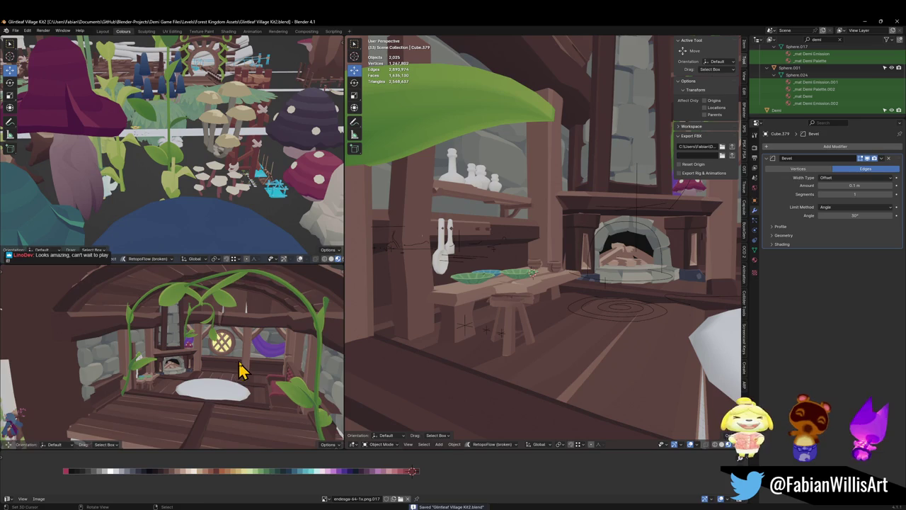
pyautogui.scroll(4, 238, 371)
pyautogui.press('Delete')
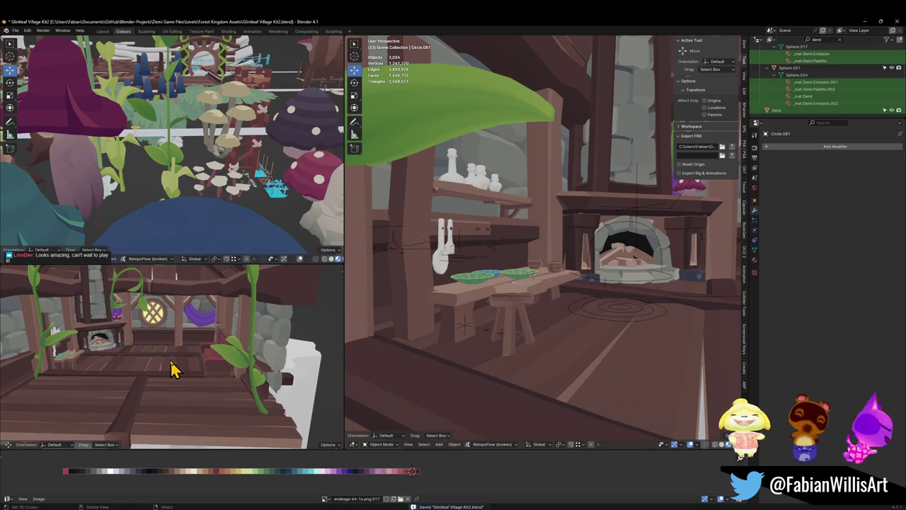
pyautogui.hotkey('ctrl', 'z')
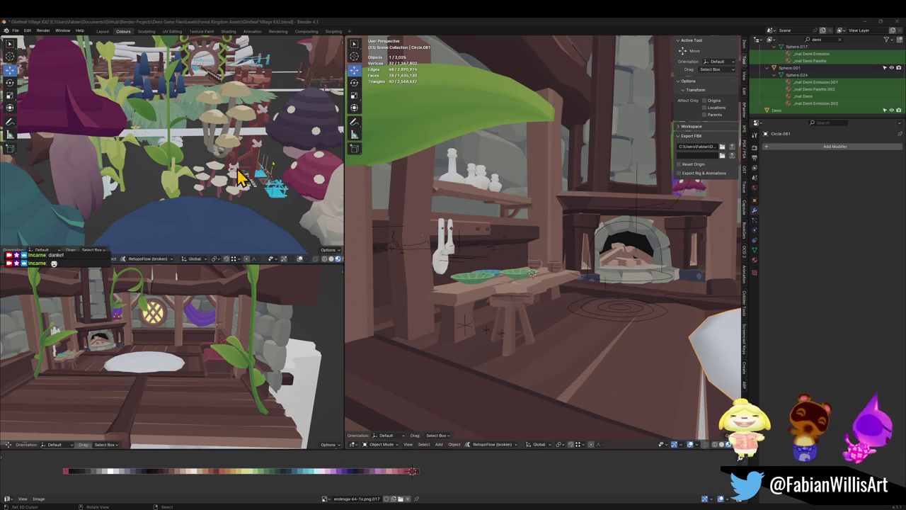
# Clear the table selection and save the village kit file.
pyautogui.moveTo(476, 304); pyautogui.dragTo(542, 297, button='middle')
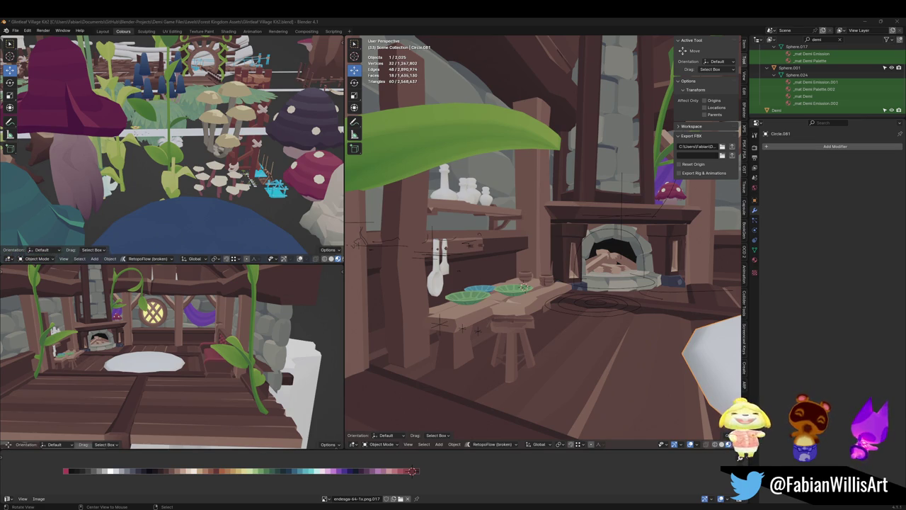
pyautogui.moveTo(632, 284)
pyautogui.mouseDown(button='middle')
pyautogui.moveTo(493, 323)
pyautogui.moveTo(569, 278)
pyautogui.moveTo(617, 290)
pyautogui.moveTo(592, 262)
pyautogui.mouseUp(button='middle')
pyautogui.hotkey('alt', 'a')
pyautogui.hotkey('ctrl', 's')
pyautogui.moveTo(581, 303)
pyautogui.mouseDown(button='middle')
pyautogui.moveTo(542, 305)
pyautogui.moveTo(542, 262)
pyautogui.mouseUp(button='middle')
# Zoom out and duplicate the round white disc, placing Circle.082 below the house.
pyautogui.scroll(3, 529, 316)
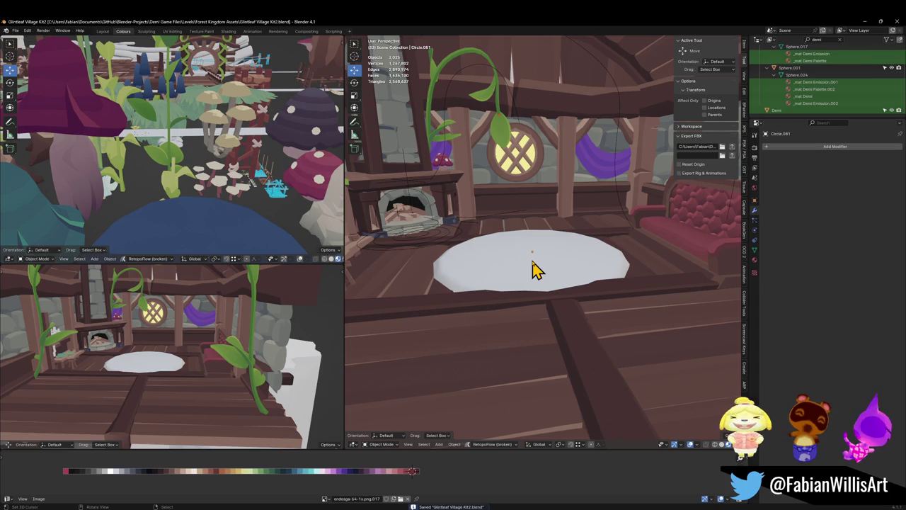
pyautogui.scroll(-2, 517, 264)
pyautogui.scroll(-4, 566, 289)
pyautogui.scroll(-3, 521, 253)
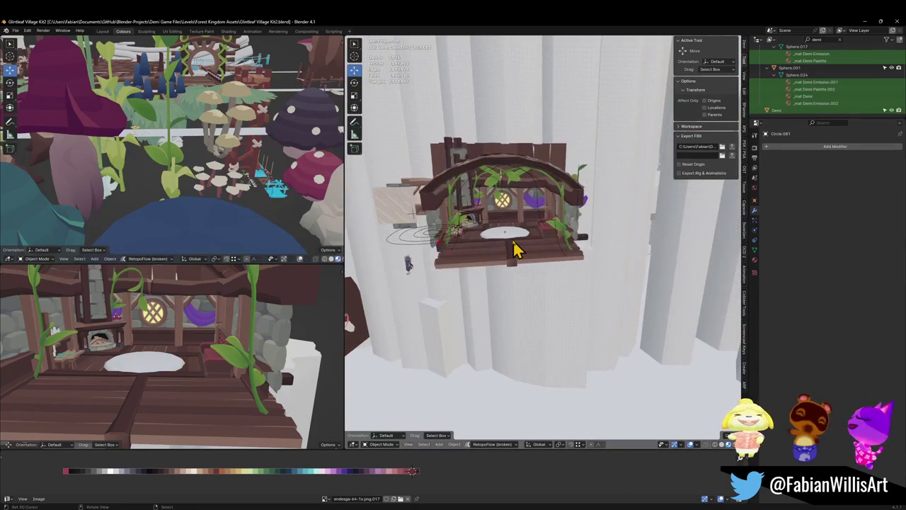
pyautogui.hotkey('shift', 'd')
pyautogui.click(556, 363)
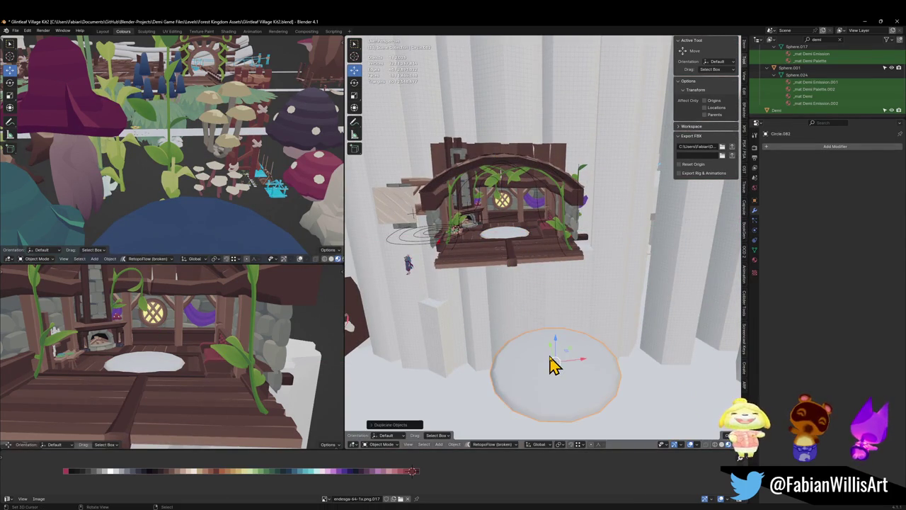
# View the disc copy from the top, frame it on its own and save.
pyautogui.press('KP_7')
pyautogui.hotkey('ctrl', 's')
pyautogui.press('KP_Decimal')
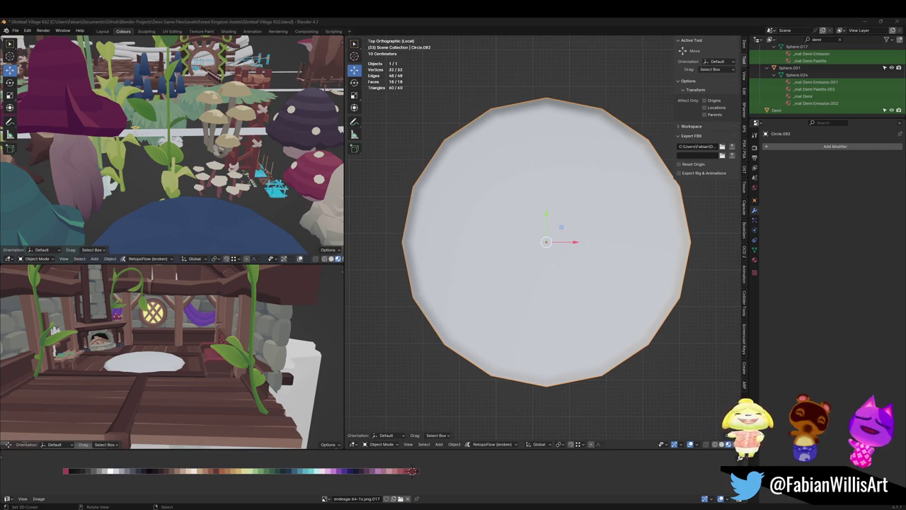
pyautogui.scroll(-4, 647, 276)
pyautogui.scroll(-2, 640, 272)
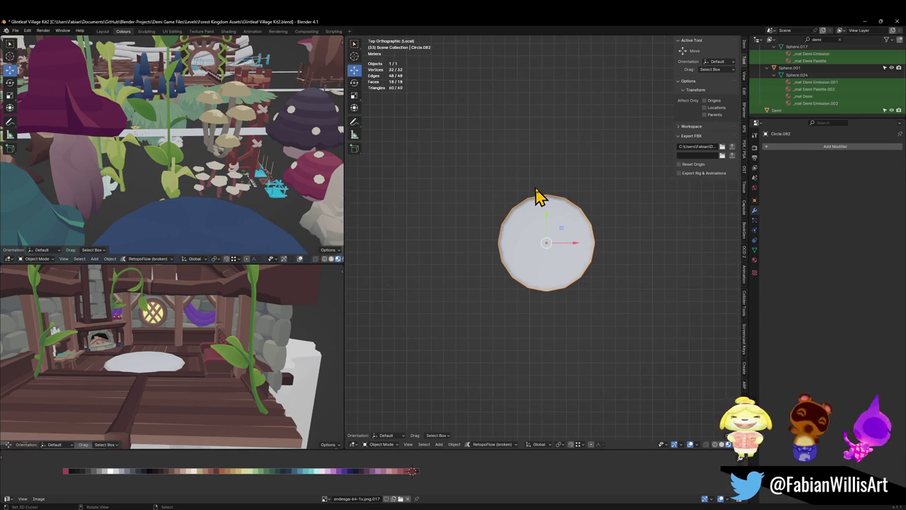
pyautogui.moveTo(536, 191); pyautogui.dragTo(566, 195)
pyautogui.moveTo(568, 193); pyautogui.dragTo(542, 163, button='right')
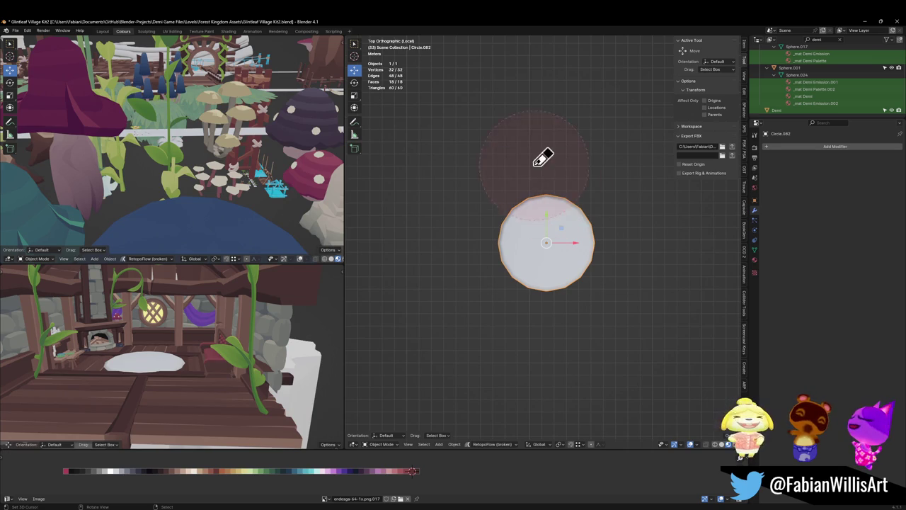
pyautogui.scroll(1, 577, 200)
pyautogui.scroll(1, 580, 213)
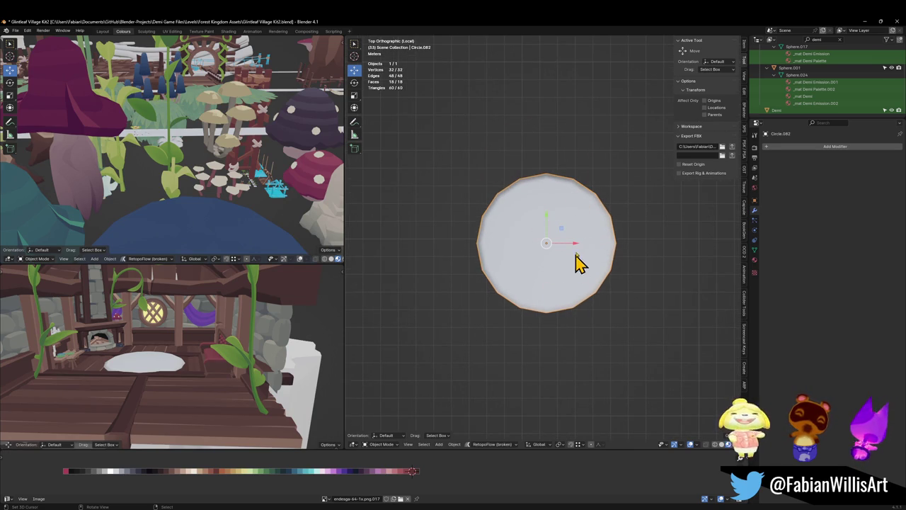
# Toggle Edit Mode on the disc with nothing selected and show its material settings.
pyautogui.press('Tab')
pyautogui.scroll(2, 559, 259)
pyautogui.hotkey('alt', 'a')
pyautogui.press('Tab')
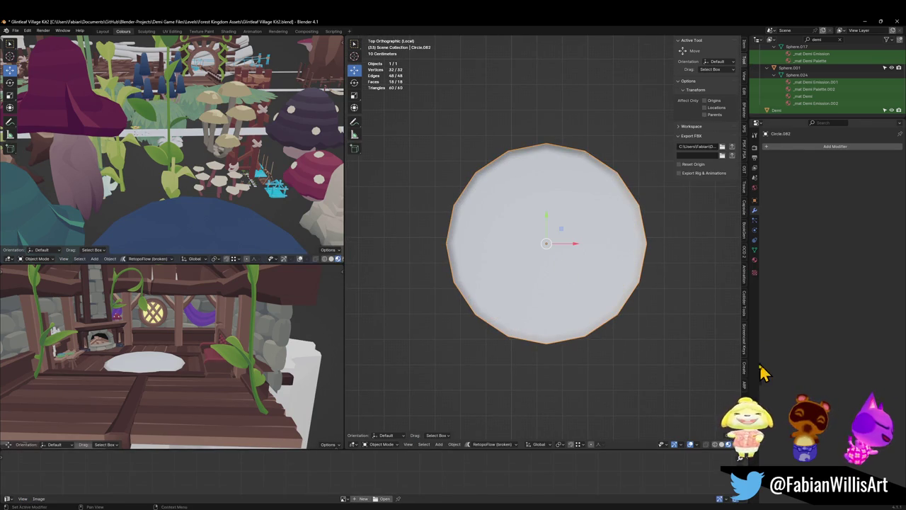
pyautogui.click(756, 272)
# Assign the existing Wood material to the disc copy.
pyautogui.click(766, 177)
pyautogui.write('woo')
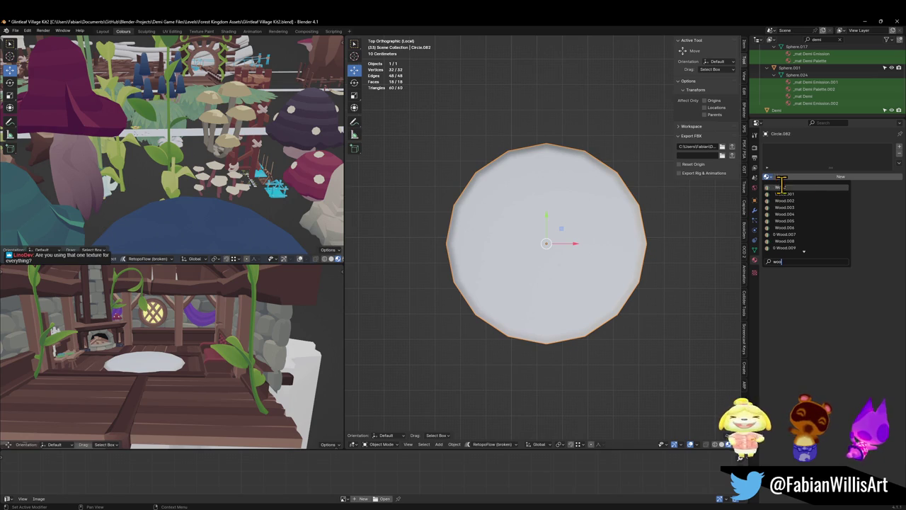
pyautogui.press('Return')
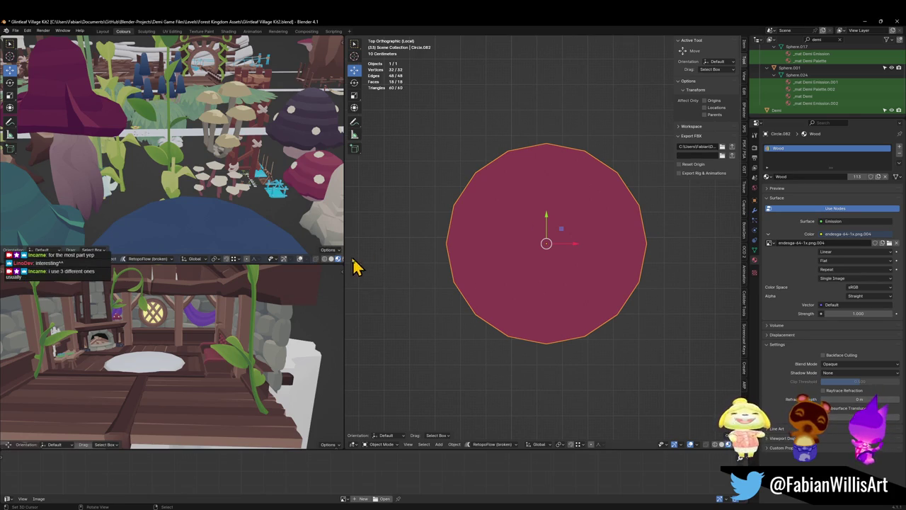
pyautogui.moveTo(500, 239); pyautogui.dragTo(508, 249)
# Scale the disc's inner circle face down slightly to leave an outer border ring.
pyautogui.press('Tab')
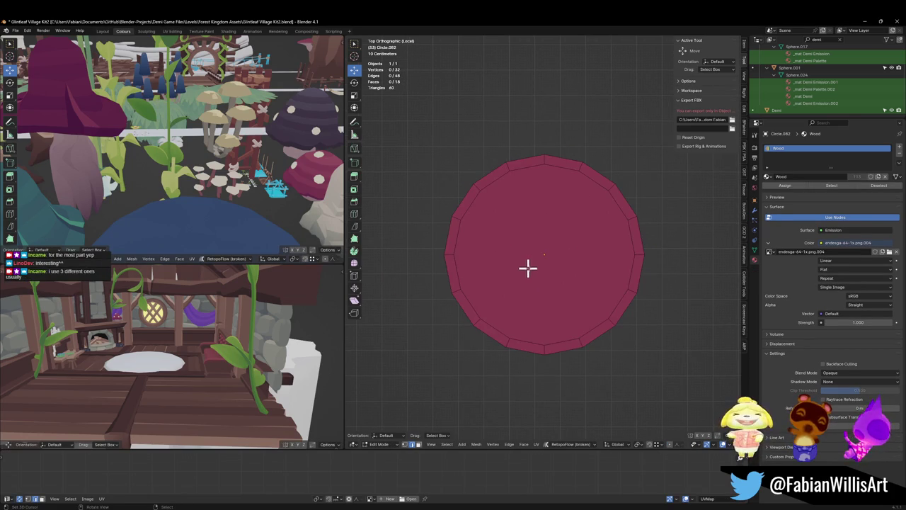
pyautogui.click(558, 257)
pyautogui.press('s')
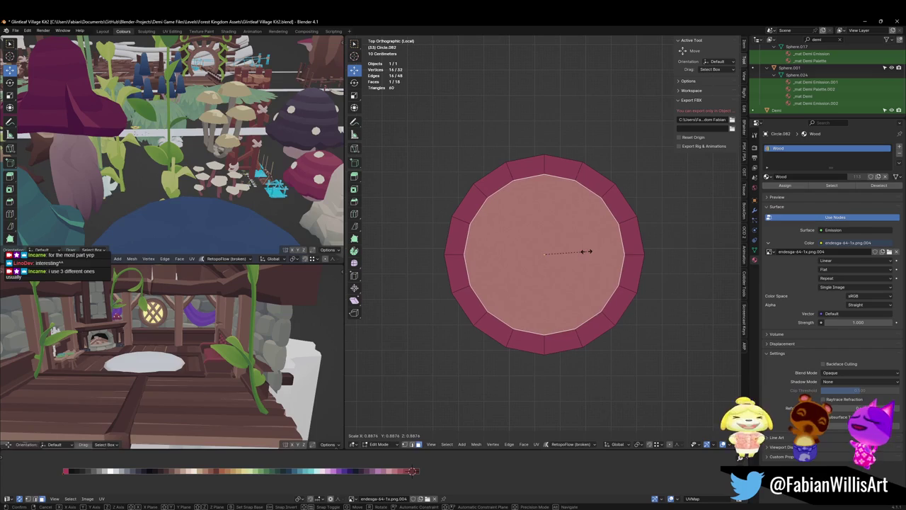
pyautogui.click(586, 252)
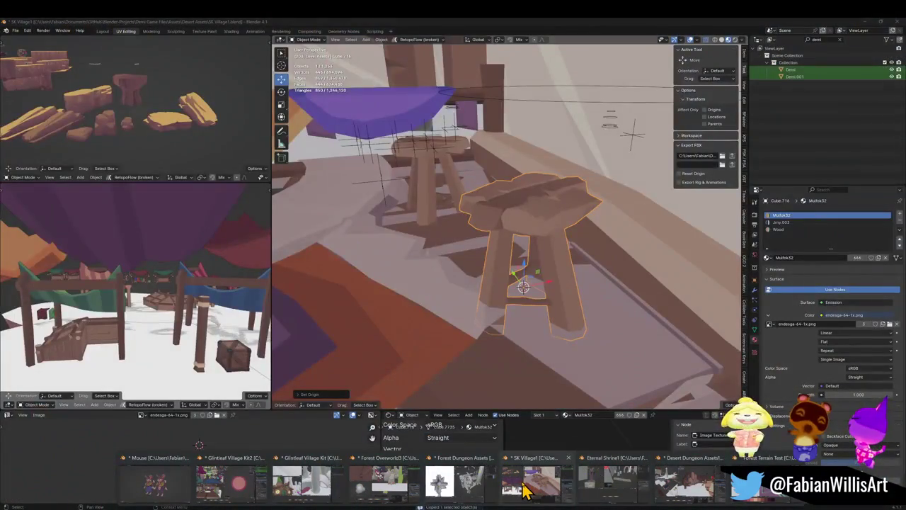
# Bring the SK Village1 file forward and zoom to find the red rectangular rug.
pyautogui.click(524, 489)
pyautogui.scroll(-3, 491, 283)
pyautogui.scroll(-3, 492, 283)
pyautogui.scroll(-2, 494, 281)
pyautogui.scroll(1, 496, 281)
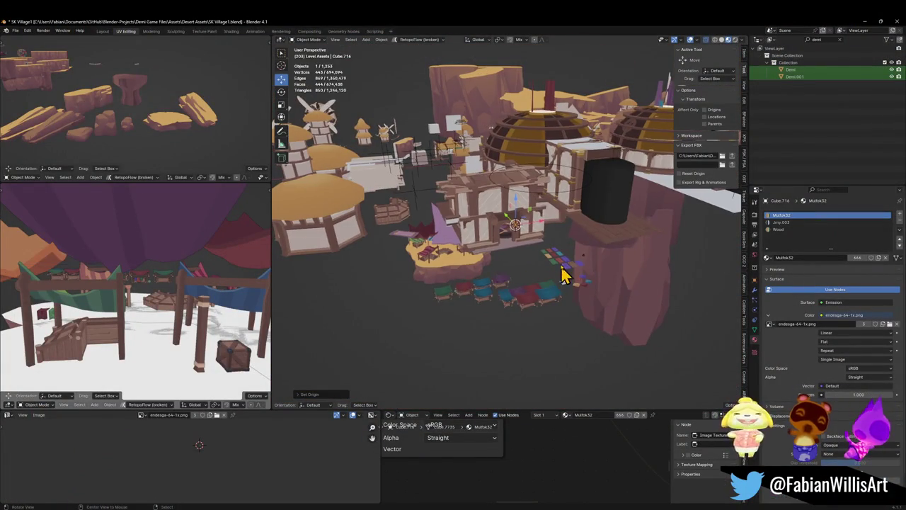
pyautogui.scroll(2, 563, 277)
pyautogui.scroll(2, 538, 262)
pyautogui.scroll(2, 516, 269)
pyautogui.scroll(2, 520, 285)
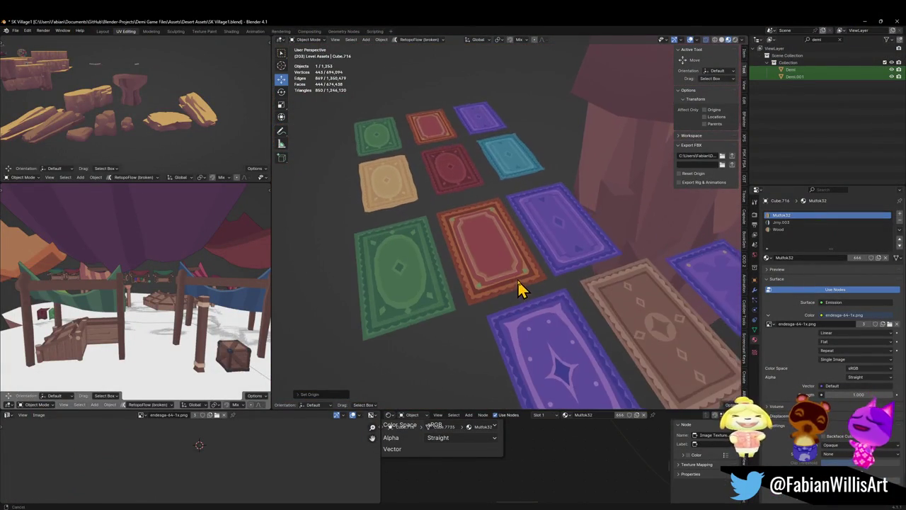
pyautogui.scroll(1, 524, 290)
# Copy the red rectangular rug Plane.276 and return to the Glintleaf Village Kit2 file.
pyautogui.click(493, 285)
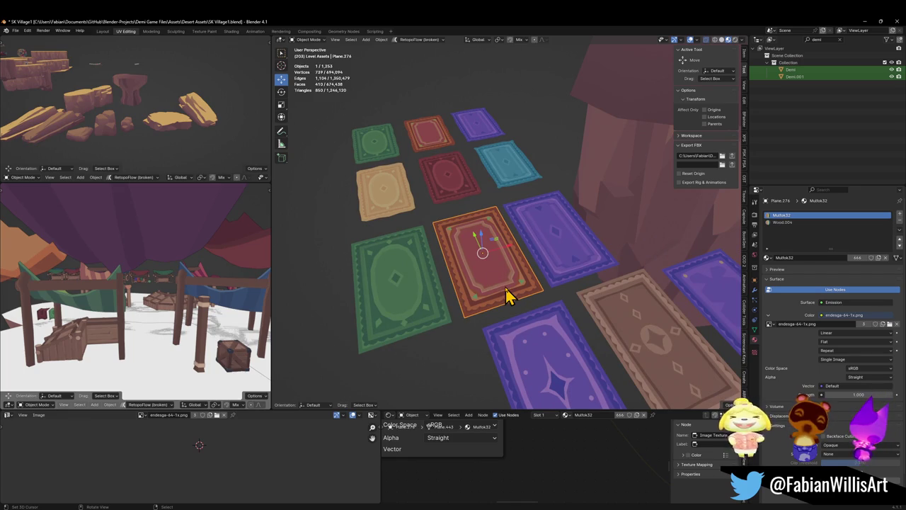
pyautogui.rightClick(506, 292)
pyautogui.click(506, 291)
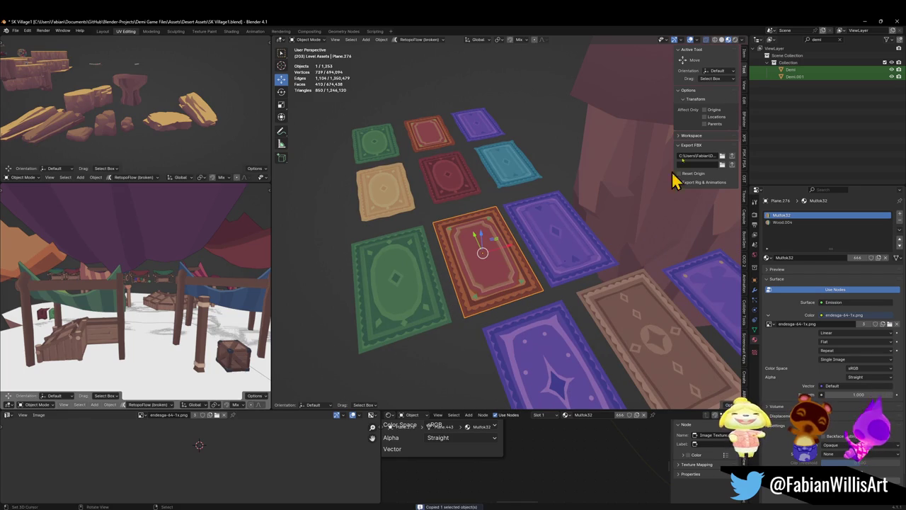
pyautogui.click(863, 22)
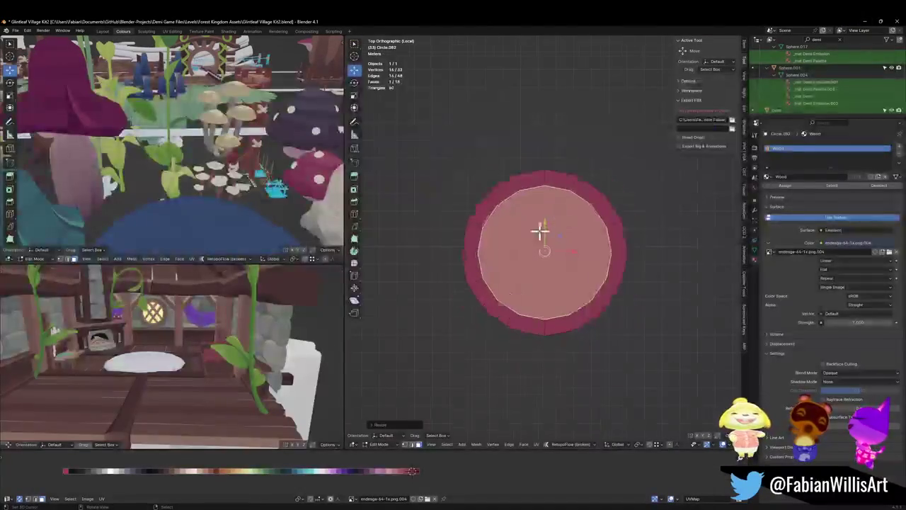
# Paste the red rug at the 3D cursor and move it up-left of the round disc.
pyautogui.hotkey('ctrl', 'v')
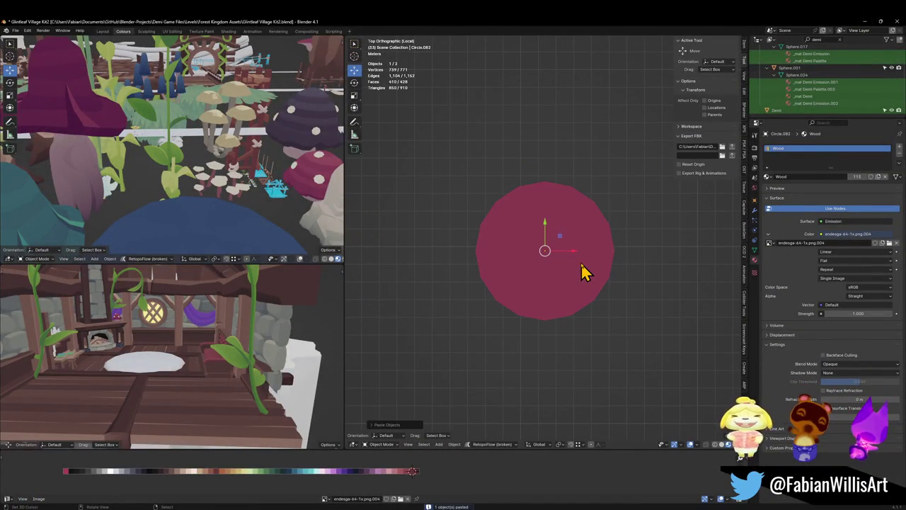
pyautogui.keyDown('shift'); pyautogui.rightClick(560, 280); pyautogui.keyUp('shift')
pyautogui.hotkey('shift', 's')
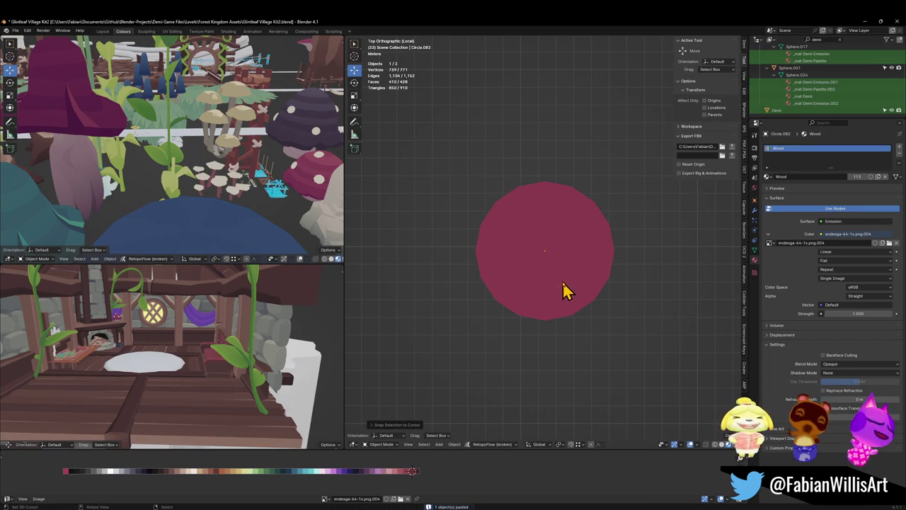
pyautogui.hotkey('shift', 's')
pyautogui.click(566, 246)
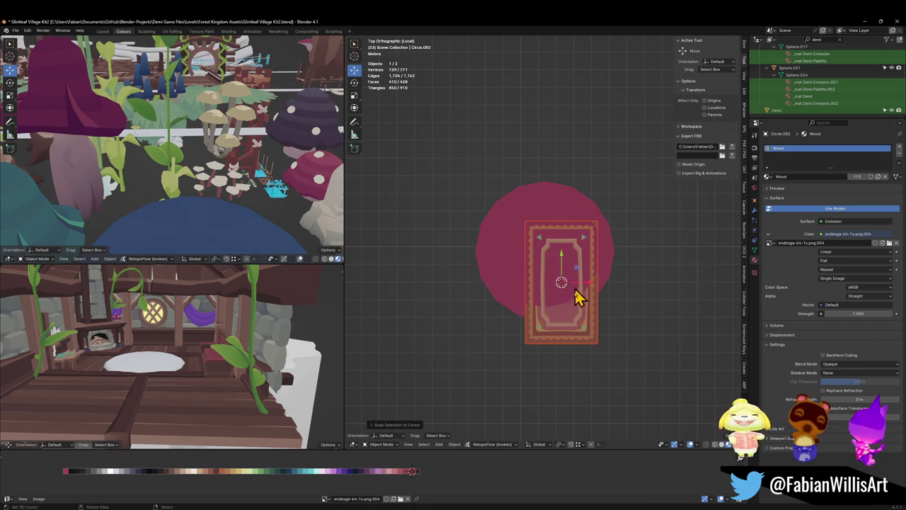
pyautogui.press('g')
pyautogui.click(442, 191)
# Make the pasted rug the active object and enter Edit Mode on its mesh.
pyautogui.click(540, 255)
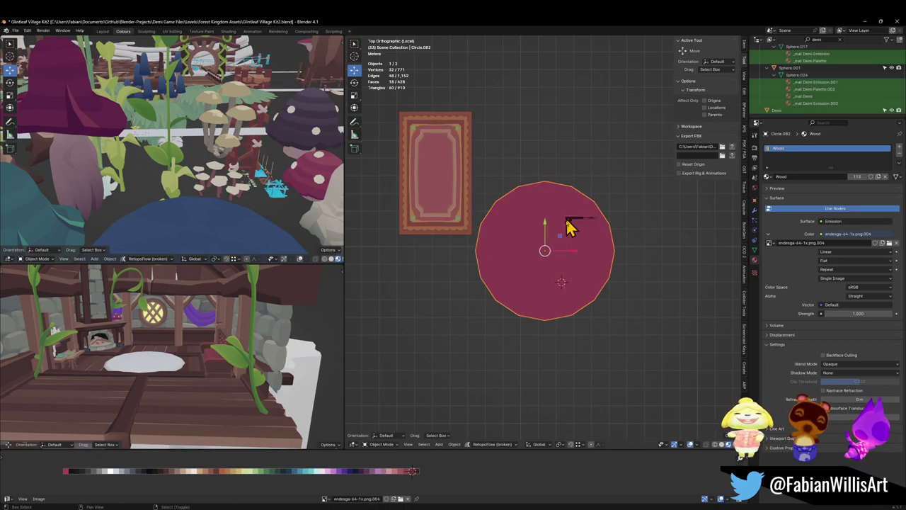
pyautogui.scroll(1, 572, 261)
pyautogui.scroll(2, 572, 260)
pyautogui.click(396, 214)
pyautogui.press('Tab')
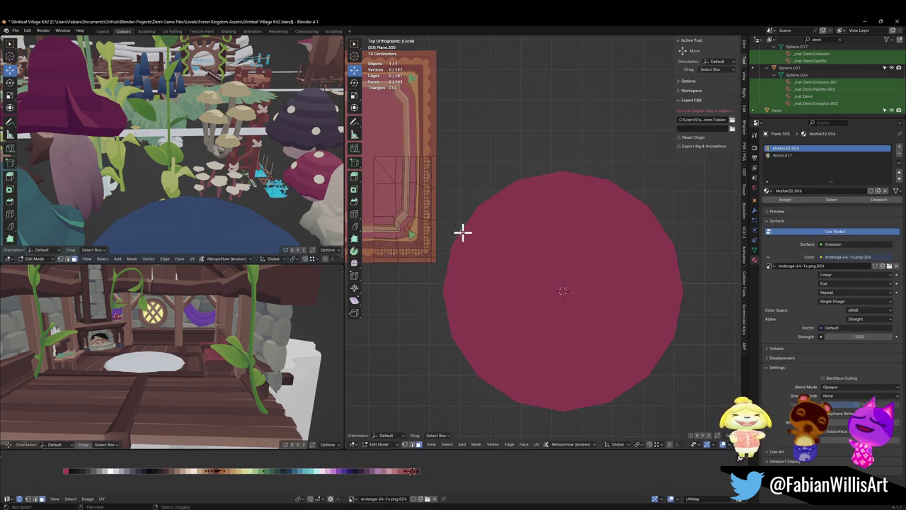
pyautogui.scroll(2, 530, 241)
pyautogui.keyDown('shift'); pyautogui.moveTo(530, 242); pyautogui.dragTo(532, 243, button='middle'); pyautogui.keyUp('shift')
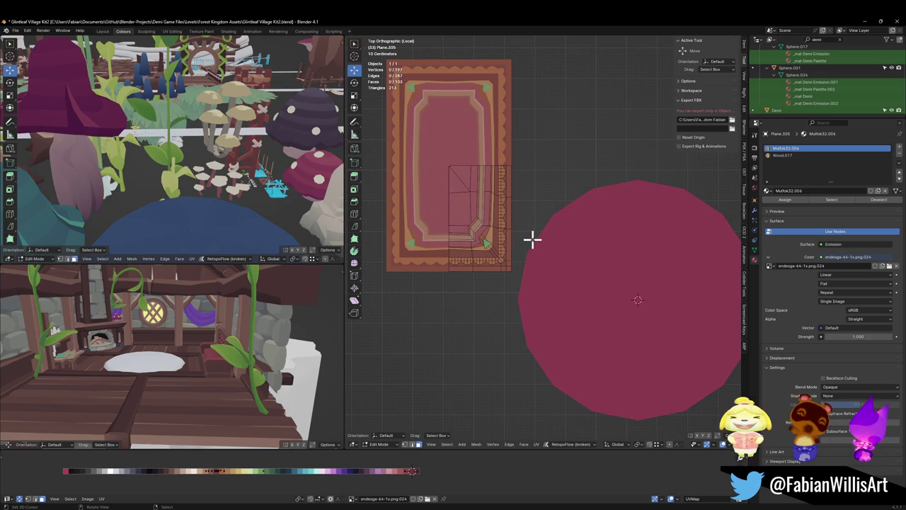
pyautogui.scroll(3, 516, 250)
pyautogui.scroll(3, 504, 271)
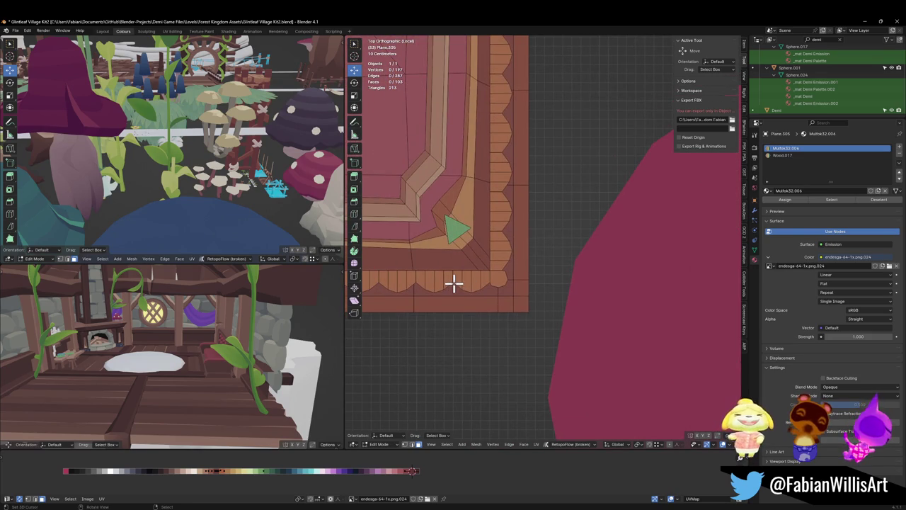
pyautogui.scroll(1, 460, 285)
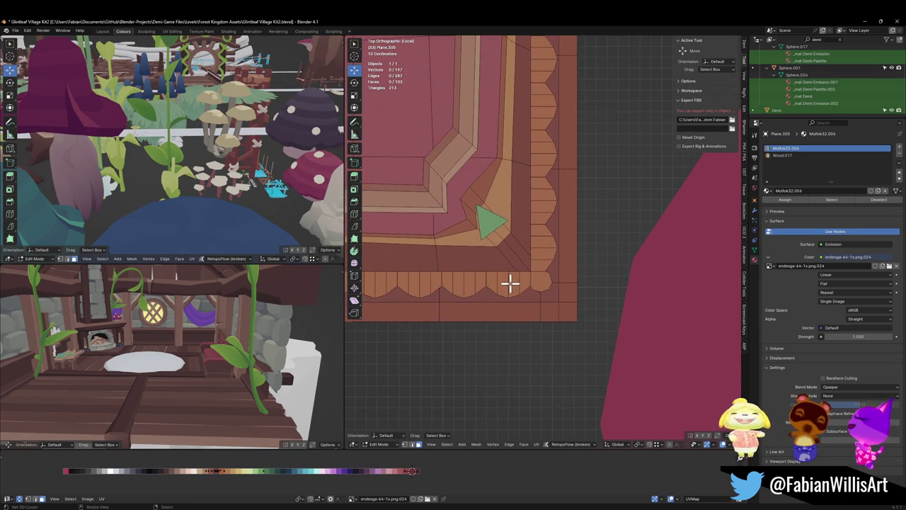
pyautogui.scroll(-1, 462, 285)
# Separate one scallop of the rug's border into its own object and duplicate it.
pyautogui.click(465, 277)
pyautogui.hotkey('ctrl', 'z')
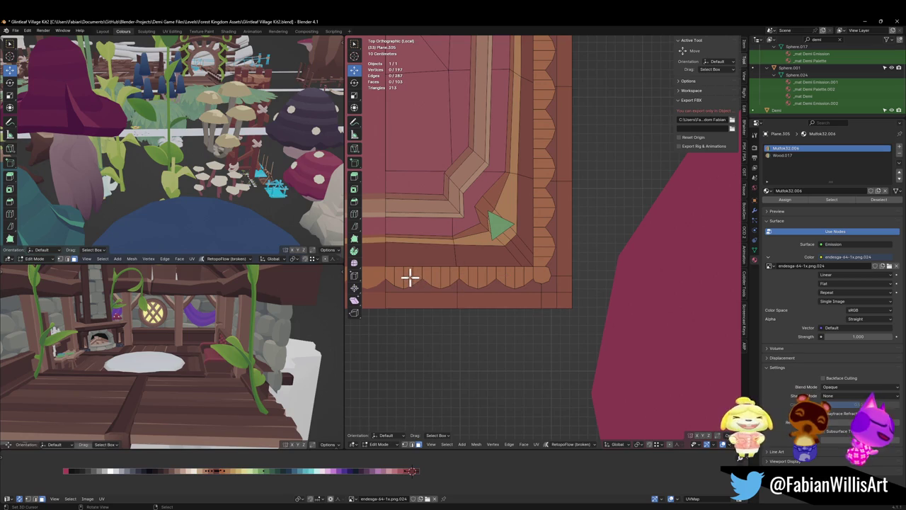
pyautogui.press('l')
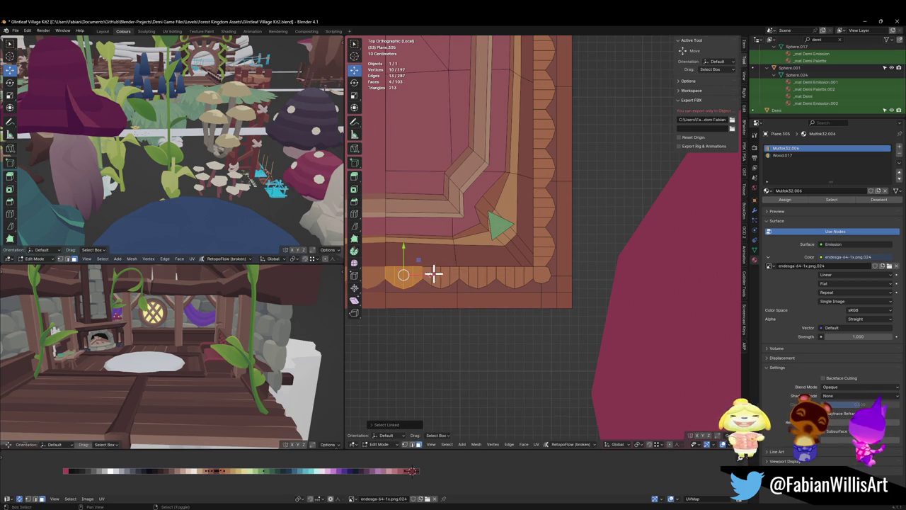
pyautogui.keyDown('shift'); pyautogui.moveTo(439, 271); pyautogui.dragTo(472, 277, button='middle'); pyautogui.keyUp('shift')
pyautogui.press('p')
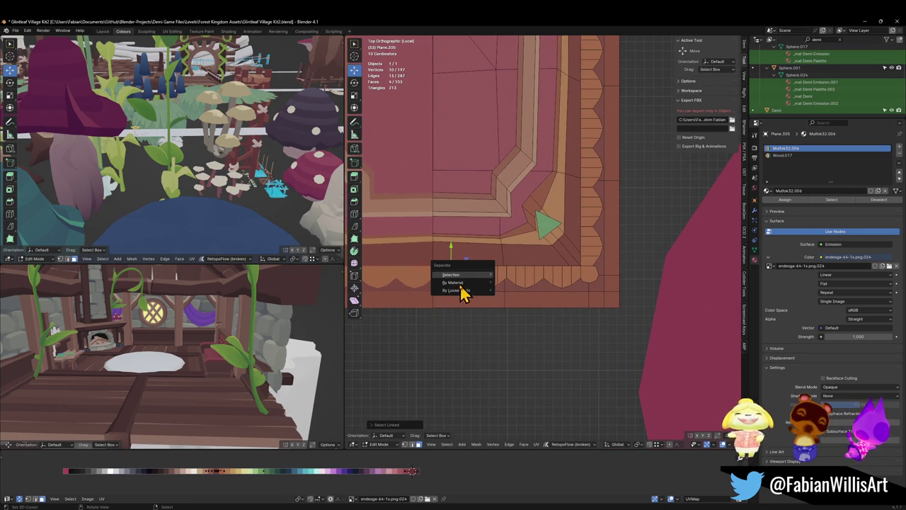
pyautogui.click(467, 291)
pyautogui.press('Tab')
pyautogui.scroll(-5, 467, 280)
pyautogui.hotkey('shift', 'd')
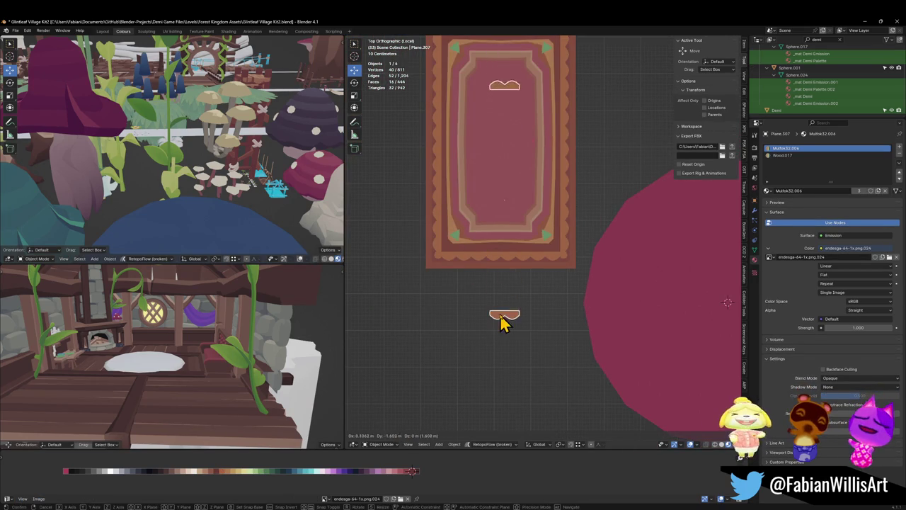
# Place the scallop copy below the rug and snap the 3D cursor to it.
pyautogui.click(502, 320)
pyautogui.moveTo(564, 314)
pyautogui.keyDown('shift'); pyautogui.mouseDown(button='middle')
pyautogui.moveTo(550, 305)
pyautogui.moveTo(532, 259)
pyautogui.mouseUp(button='middle'); pyautogui.keyUp('shift')
pyautogui.press('g')
pyautogui.click(525, 359)
pyautogui.hotkey('shift', 's')
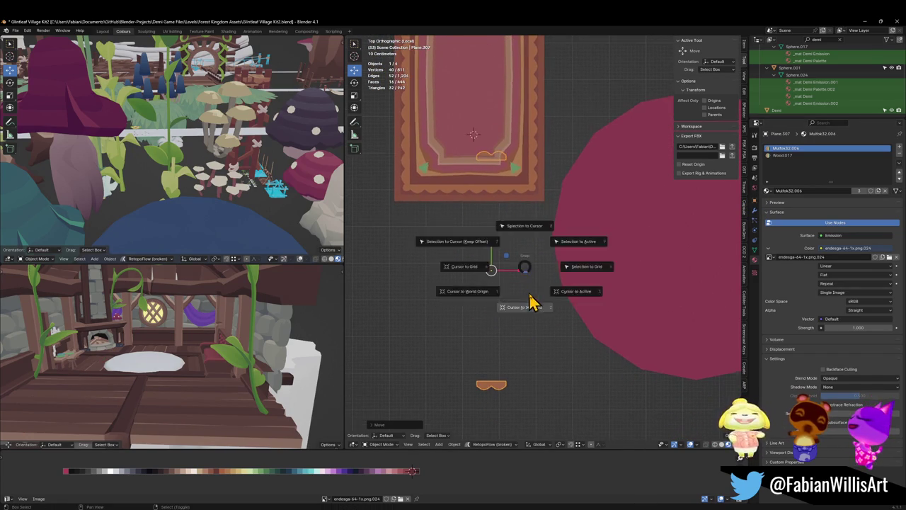
pyautogui.click(532, 295)
# Add a Bézier circle at the 3D cursor.
pyautogui.hotkey('shift', 'a')
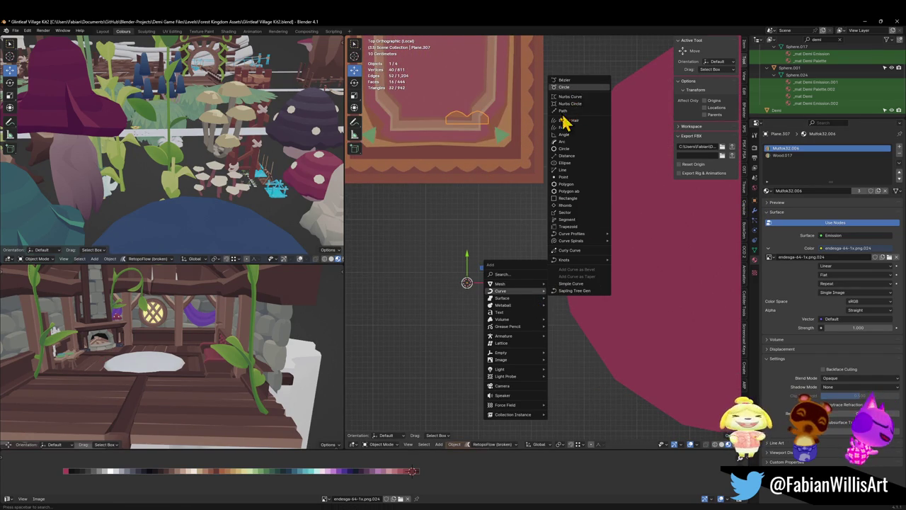
pyautogui.click(571, 87)
pyautogui.scroll(-2, 531, 275)
pyautogui.keyDown('shift'); pyautogui.moveTo(532, 275); pyautogui.dragTo(544, 249, button='middle'); pyautogui.keyUp('shift')
pyautogui.scroll(3, 545, 249)
pyautogui.click(521, 419)
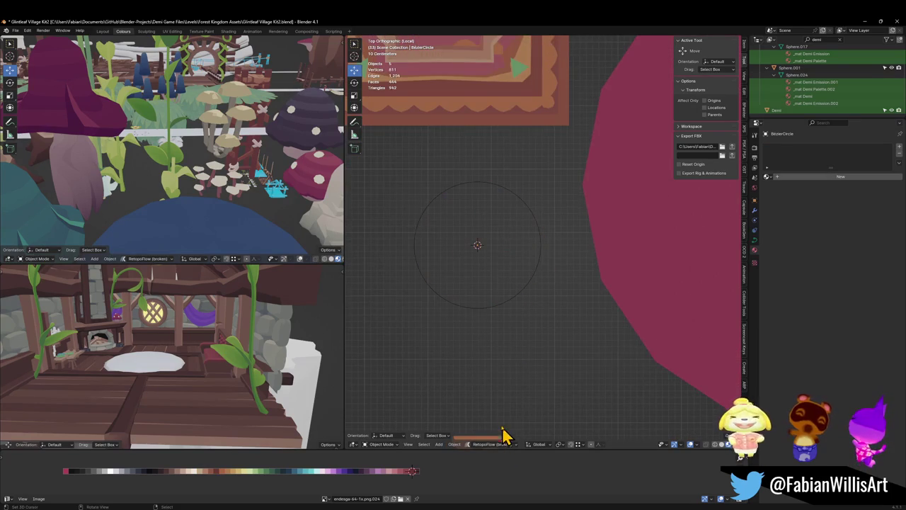
pyautogui.keyDown('shift'); pyautogui.moveTo(505, 438); pyautogui.dragTo(500, 398, button='middle'); pyautogui.keyUp('shift')
# Set the scallop's origin to its geometry and snap it to the circle's centre.
pyautogui.click(494, 414)
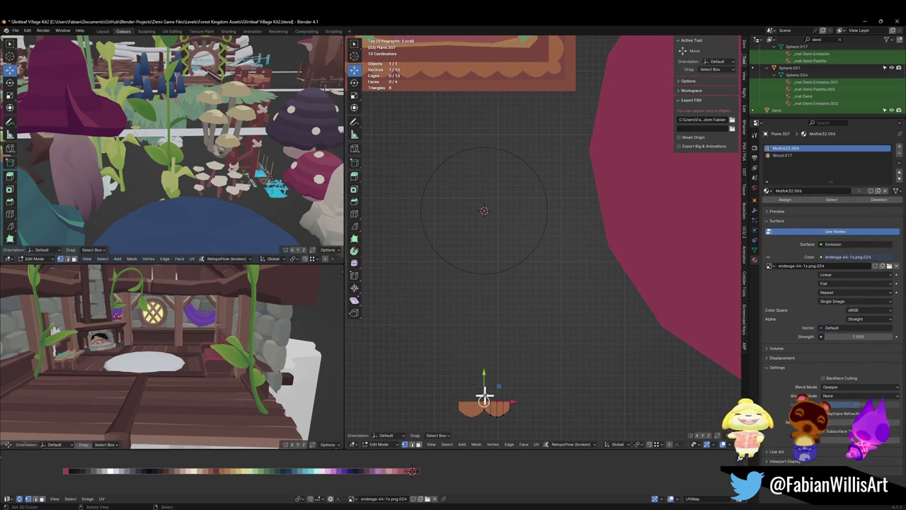
pyautogui.press('q')
pyautogui.click(477, 339)
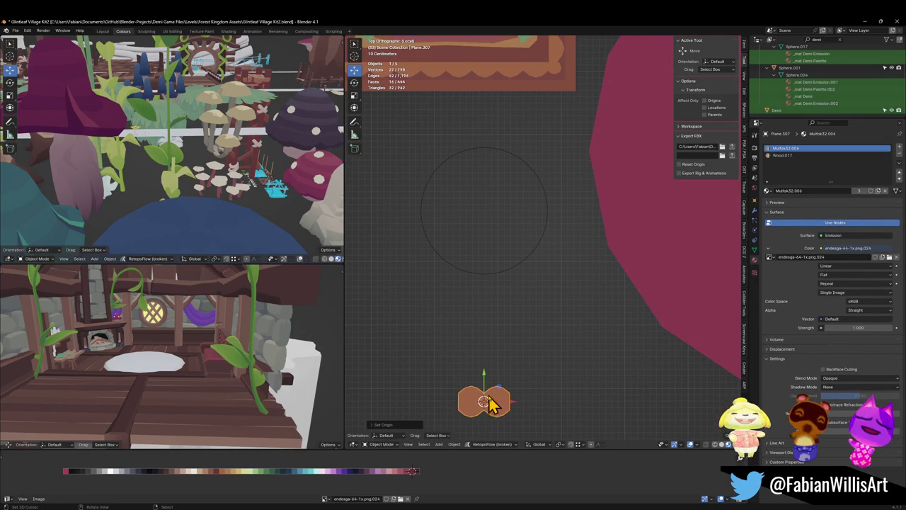
pyautogui.hotkey('shift', 's')
pyautogui.click(486, 208)
# Enlarge the Bézier circle about 1.75 times and remove the scallop's Mirror modifier.
pyautogui.click(519, 277)
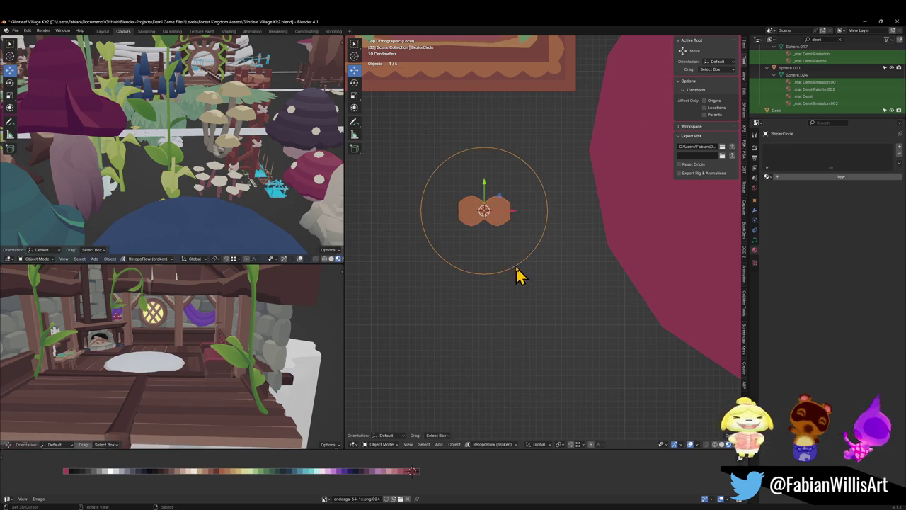
pyautogui.press('s')
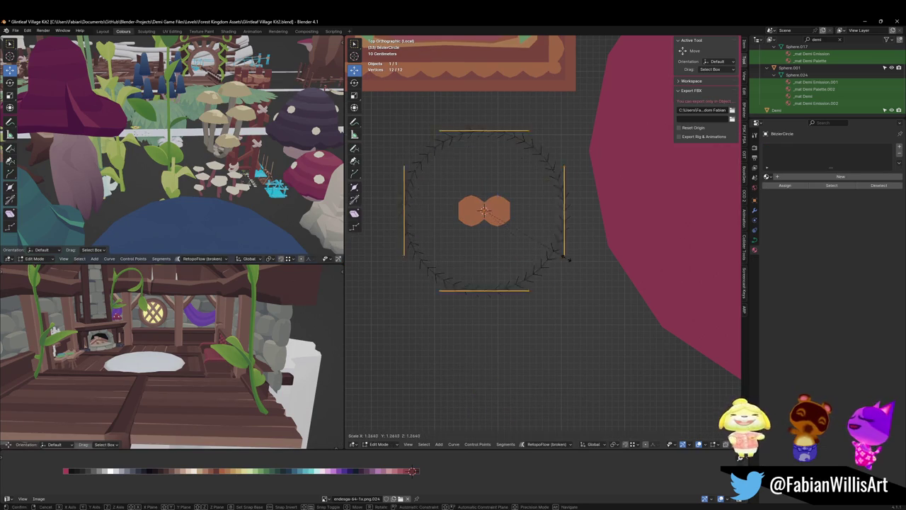
pyautogui.click(589, 251)
pyautogui.click(501, 232)
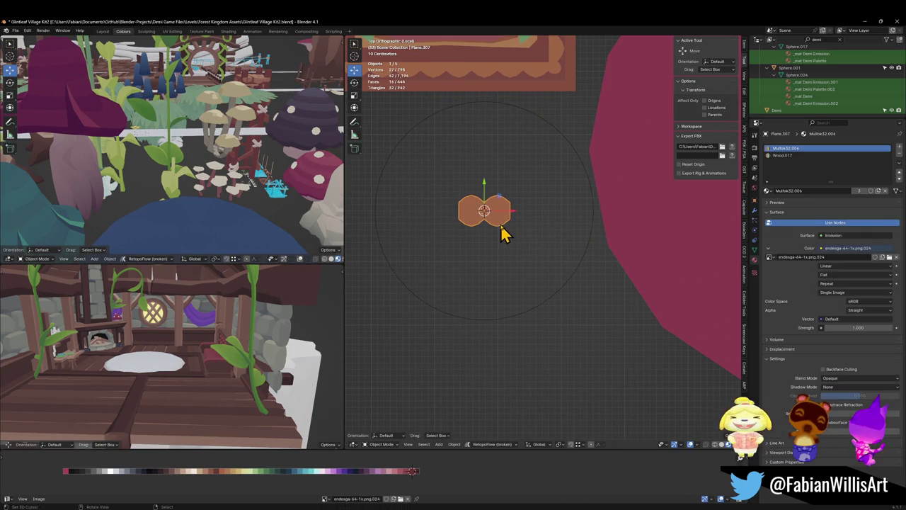
pyautogui.click(754, 210)
pyautogui.click(888, 158)
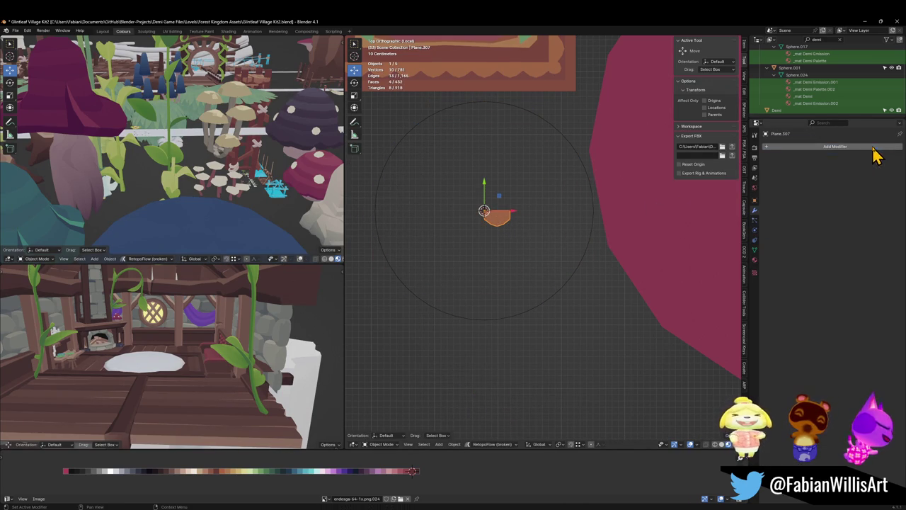
# Add an Array modifier to the scallop with Count 5.
pyautogui.click(835, 146)
pyautogui.write('array')
pyautogui.press('Return')
pyautogui.scroll(3, 495, 226)
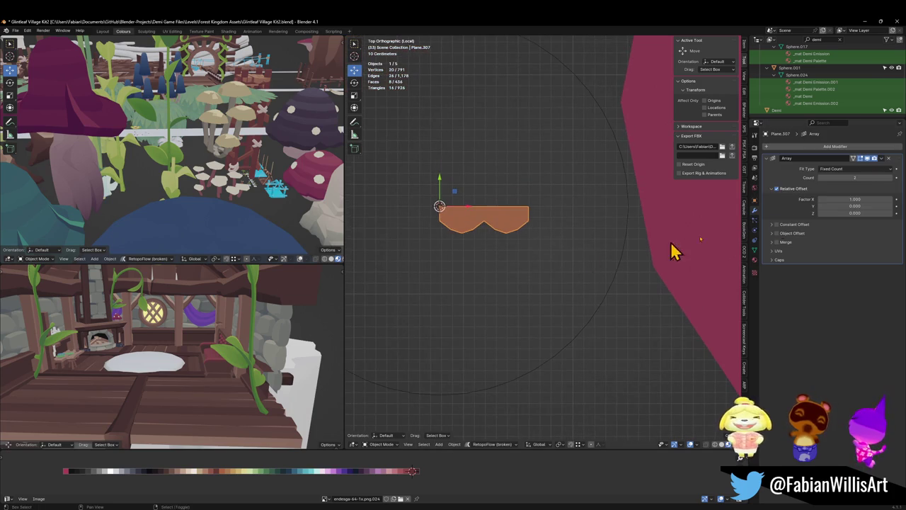
pyautogui.moveTo(855, 177); pyautogui.dragTo(875, 176)
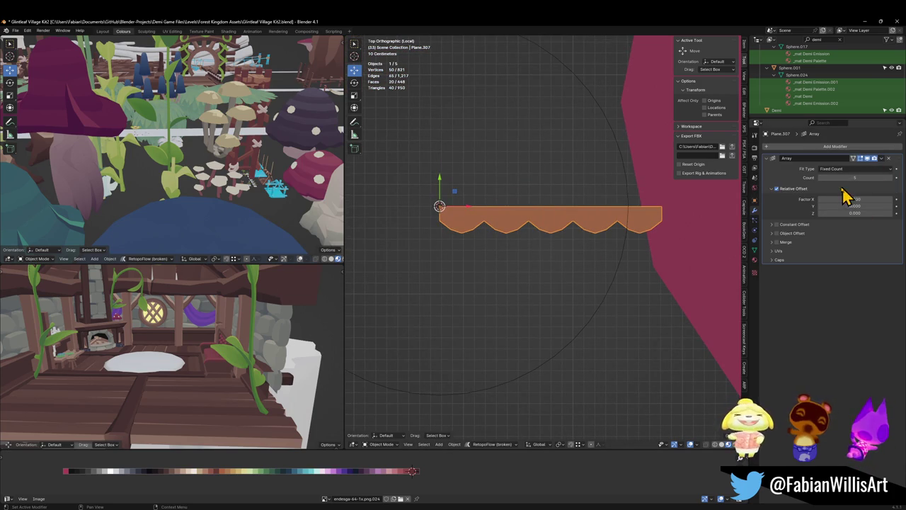
# Add a Curve modifier with BezierCircle as the curve object.
pyautogui.click(787, 147)
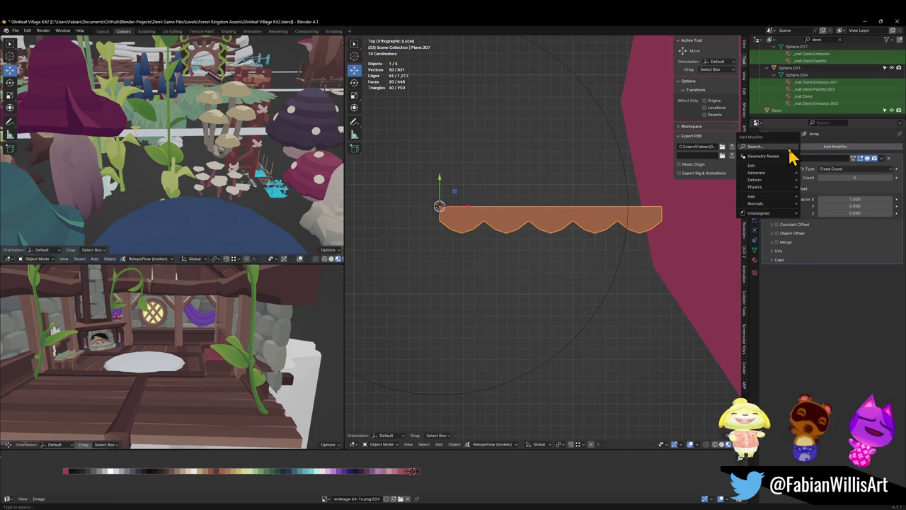
pyautogui.write('curv')
pyautogui.press('Return')
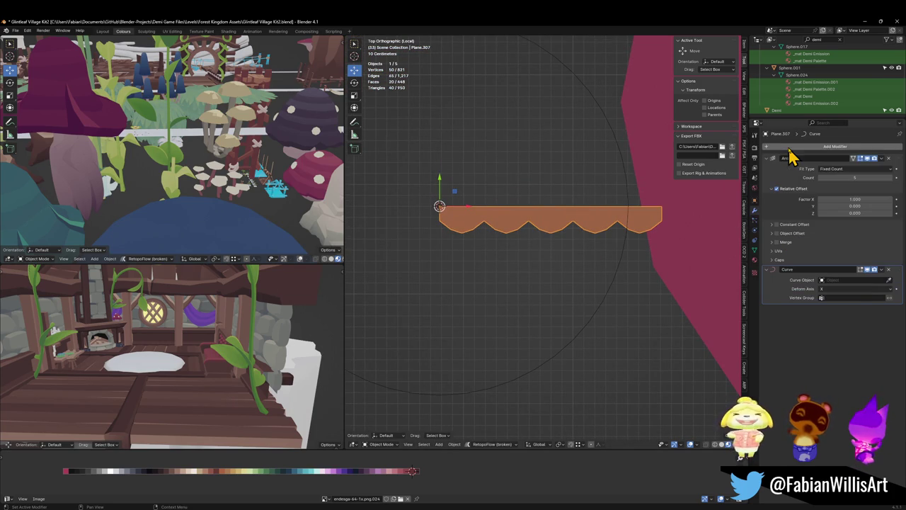
pyautogui.click(888, 280)
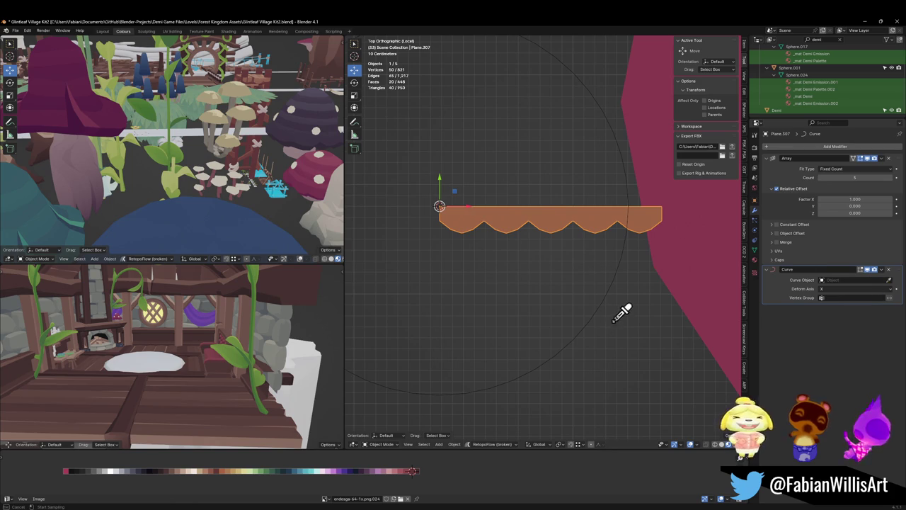
pyautogui.click(599, 310)
pyautogui.scroll(-4, 602, 305)
pyautogui.scroll(-1, 594, 299)
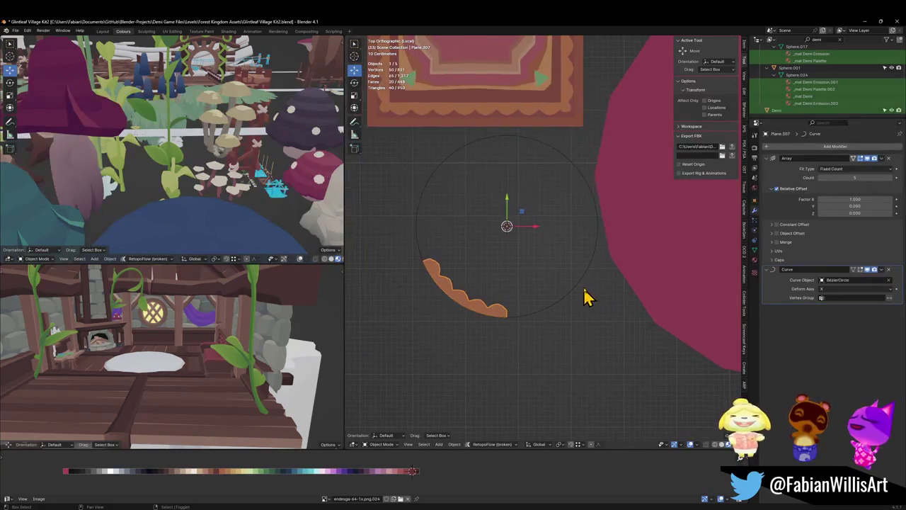
pyautogui.scroll(-1, 577, 268)
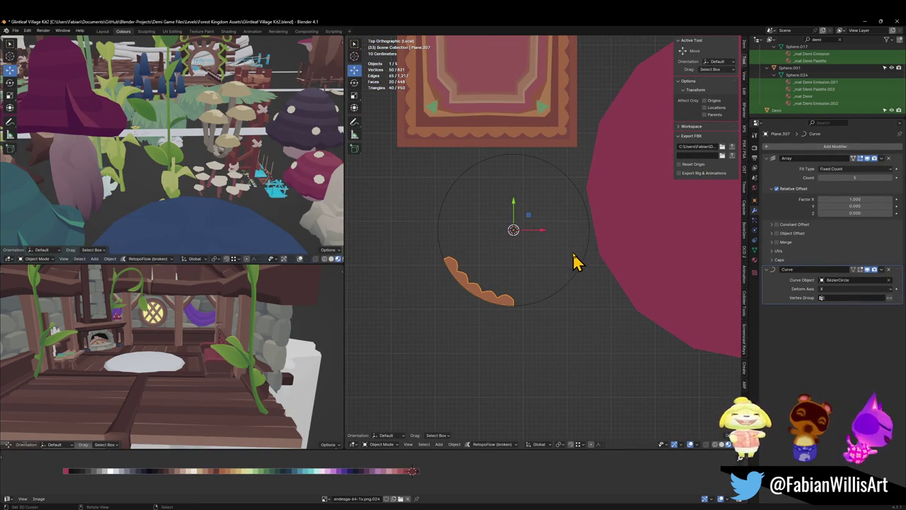
# Save the blend file.
pyautogui.keyDown('shift'); pyautogui.moveTo(542, 227); pyautogui.dragTo(550, 293, button='middle'); pyautogui.keyUp('shift')
pyautogui.hotkey('ctrl', 's')
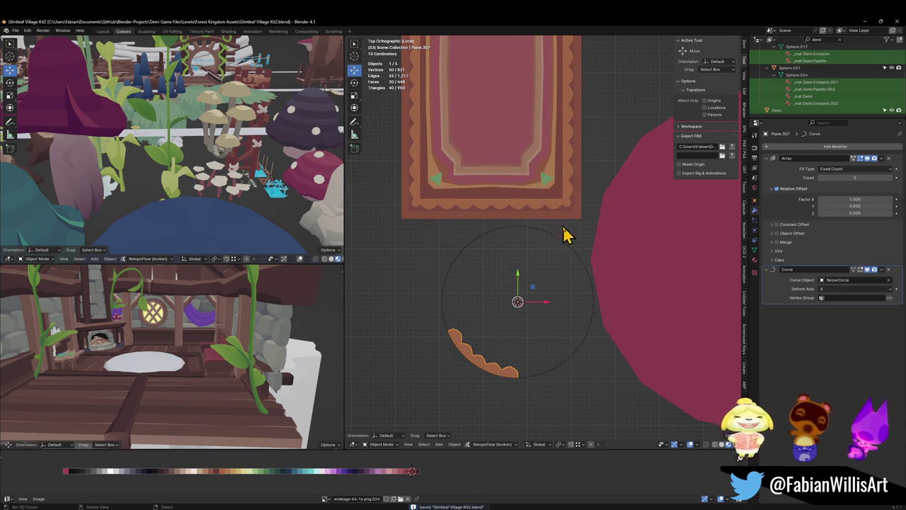
pyautogui.keyDown('shift'); pyautogui.moveTo(538, 354); pyautogui.dragTo(544, 259, button='middle'); pyautogui.keyUp('shift')
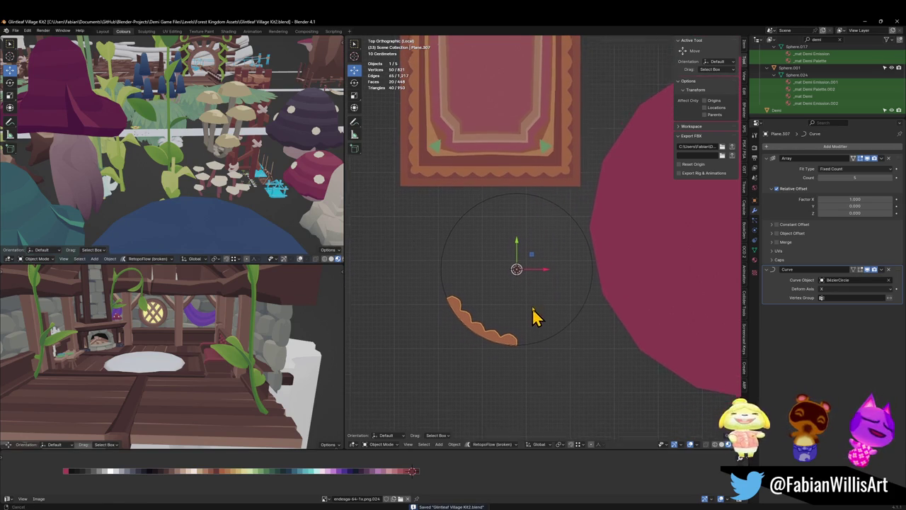
pyautogui.scroll(4, 544, 276)
# In Edit Mode, duplicate the strip's leftmost face in place.
pyautogui.press('Tab')
pyautogui.scroll(2, 559, 255)
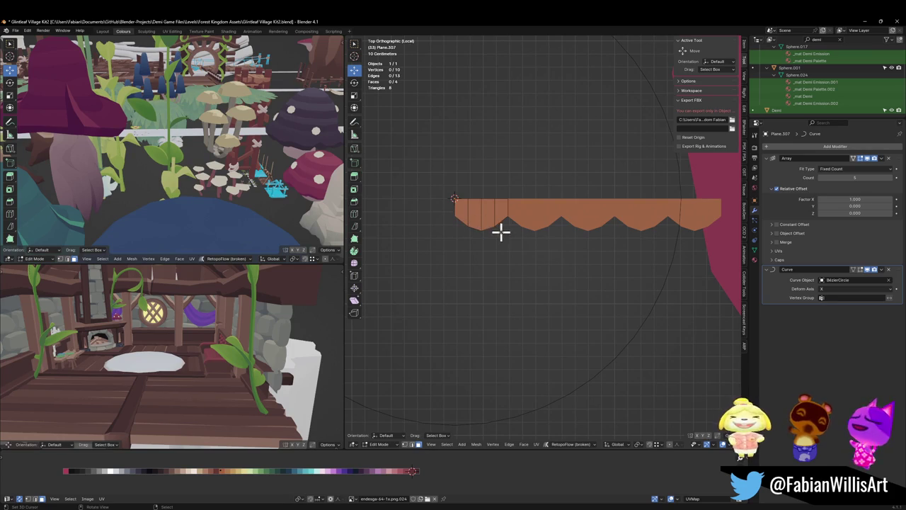
pyautogui.click(478, 210)
pyautogui.hotkey('shift', 'd')
pyautogui.rightClick(489, 222)
# Resize the duplicated face and move it along Z, then return to top view.
pyautogui.press('s')
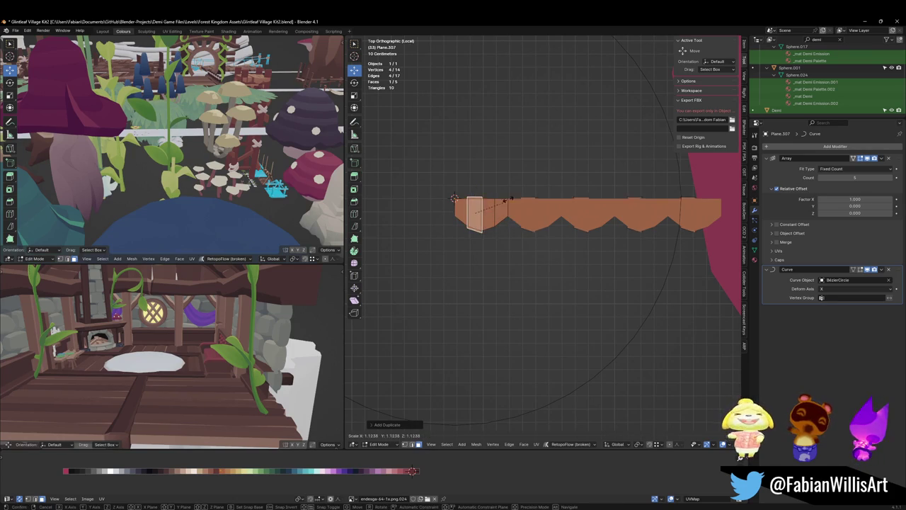
pyautogui.click(509, 197)
pyautogui.moveTo(488, 230); pyautogui.dragTo(530, 191, button='middle')
pyautogui.press('g')
pyautogui.press('z')
pyautogui.click(530, 196)
pyautogui.moveTo(485, 222); pyautogui.dragTo(475, 225, button='middle')
pyautogui.press('KP_7')
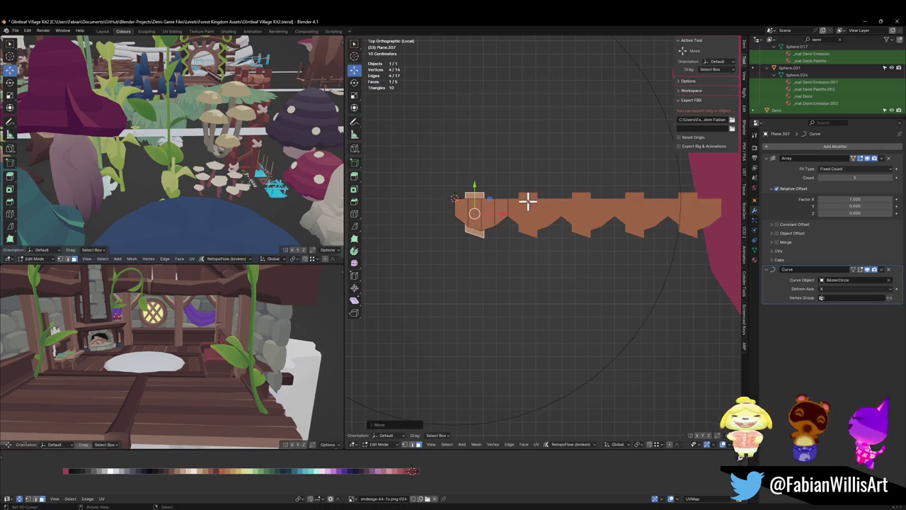
pyautogui.scroll(2, 516, 204)
pyautogui.scroll(2, 500, 226)
# Flatten the block's bottom edge by scaling it to 0 on Y.
pyautogui.click(470, 248)
pyautogui.press('g')
pyautogui.press('x')
pyautogui.press('s')
pyautogui.press('y')
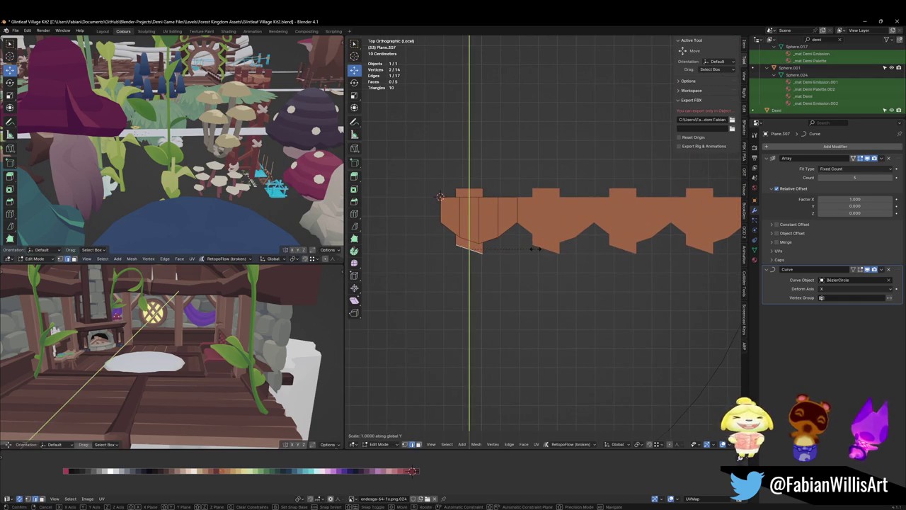
pyautogui.press('0')
pyautogui.press('Return')
# Move the block's vertices and edge to square it into a rectangle.
pyautogui.click(453, 245)
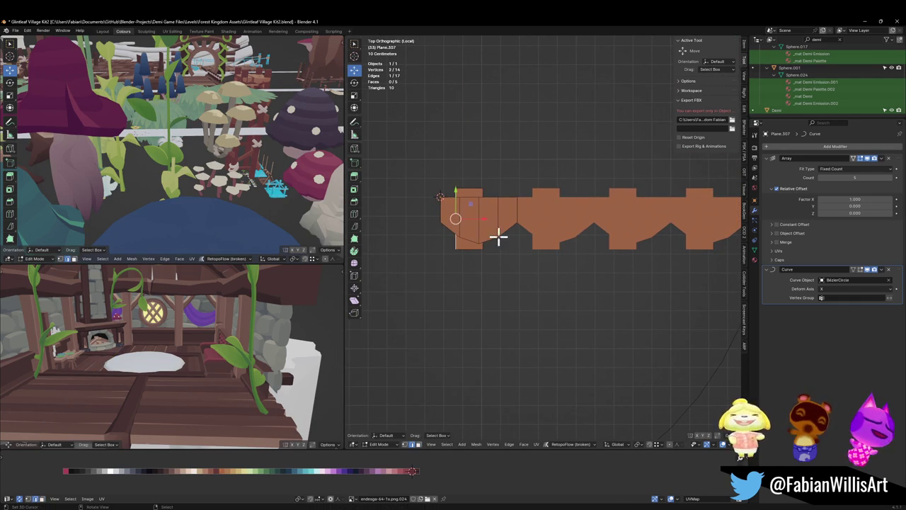
pyautogui.press('g')
pyautogui.click(443, 220)
pyautogui.click(484, 247)
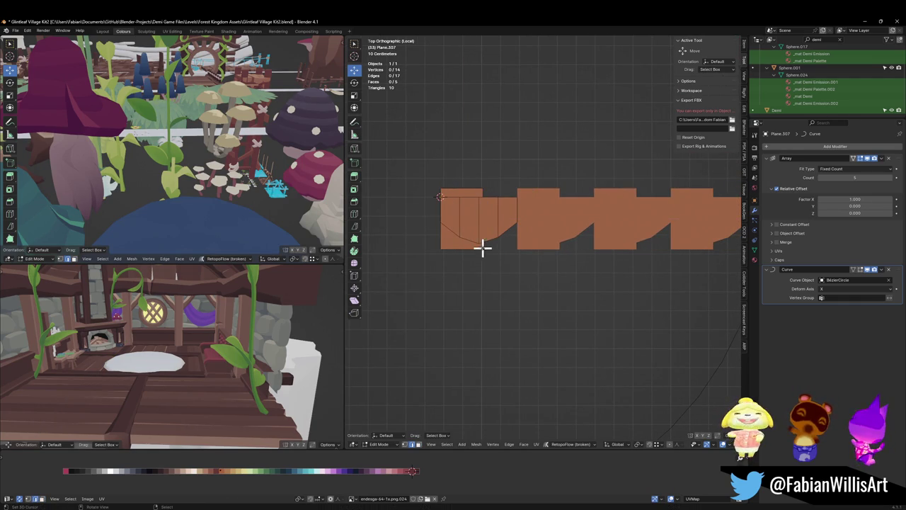
pyautogui.click(484, 246)
pyautogui.press('g')
pyautogui.click(507, 234)
# Shift the block's UVs to a different colour and return to Object Mode.
pyautogui.keyDown('shift'); pyautogui.click(505, 241); pyautogui.keyUp('shift')
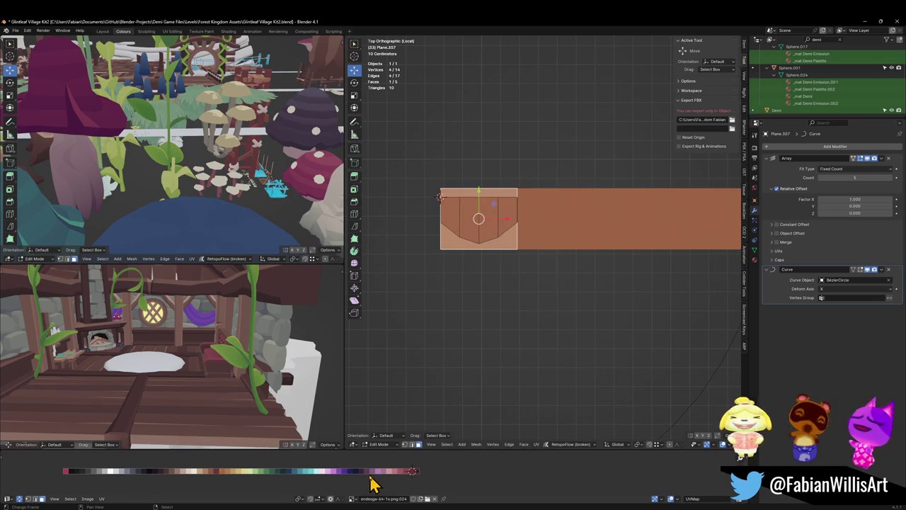
pyautogui.press('g')
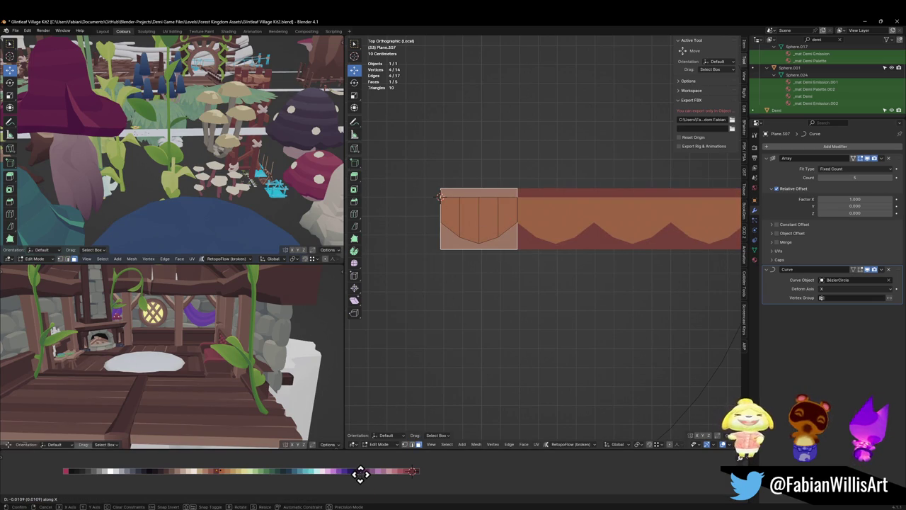
pyautogui.click(360, 473)
pyautogui.press('Tab')
pyautogui.scroll(-3, 559, 260)
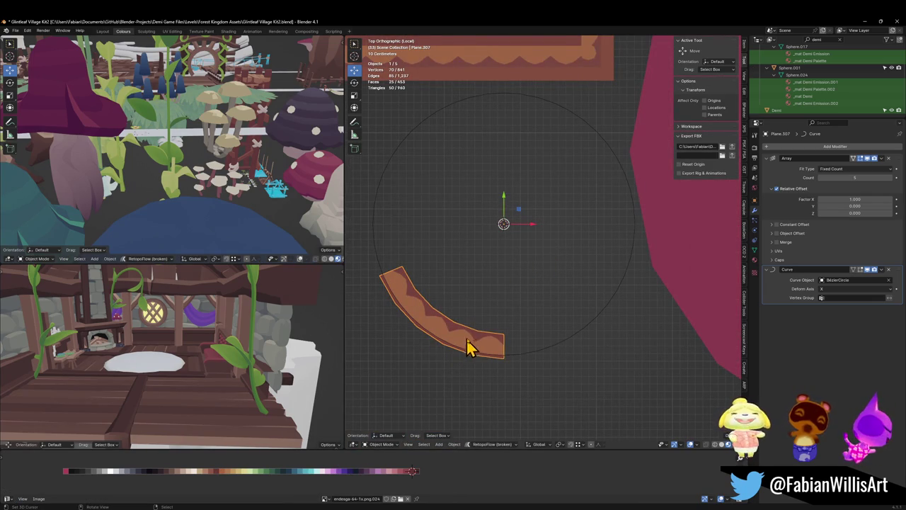
# Mirror the strip's geometry across X and flip its face normals.
pyautogui.press('Tab')
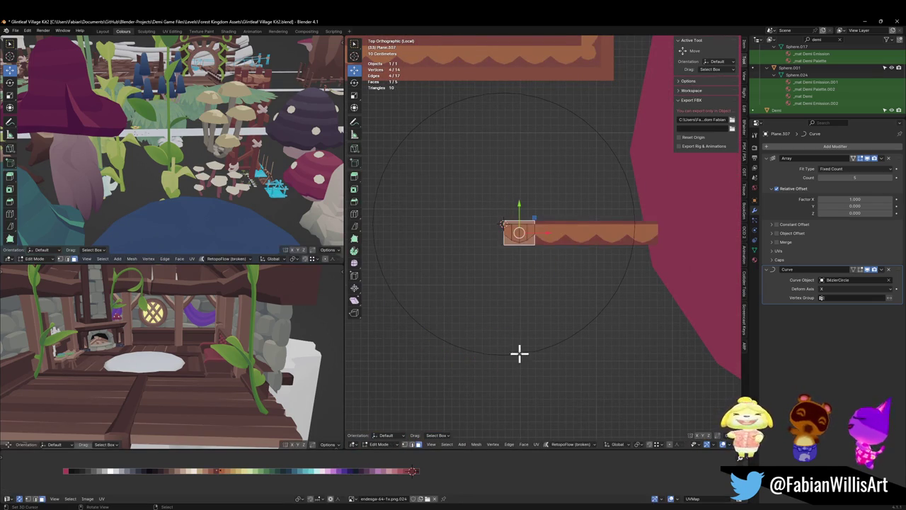
pyautogui.hotkey('ctrl', 'm')
pyautogui.press('x')
pyautogui.press('Return')
pyautogui.hotkey('alt', 'n')
pyautogui.click(570, 237)
pyautogui.press('Tab')
# Select the curved border piece, add four more Array copies, and scale it up.
pyautogui.click(563, 244)
pyautogui.click(479, 345)
pyautogui.click(491, 361)
pyautogui.click(495, 350)
pyautogui.click(889, 177)
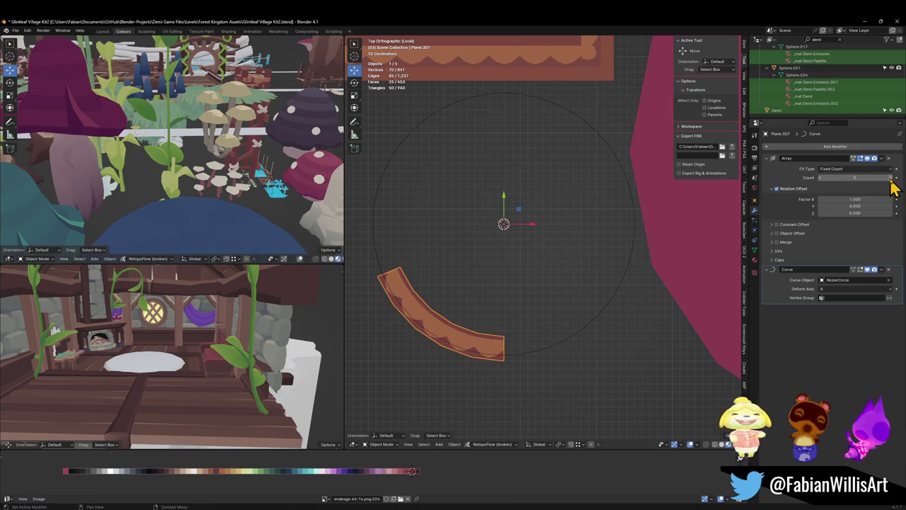
pyautogui.click(890, 177)
pyautogui.click(890, 177)
pyautogui.click(890, 177)
pyautogui.click(890, 176)
pyautogui.press('s')
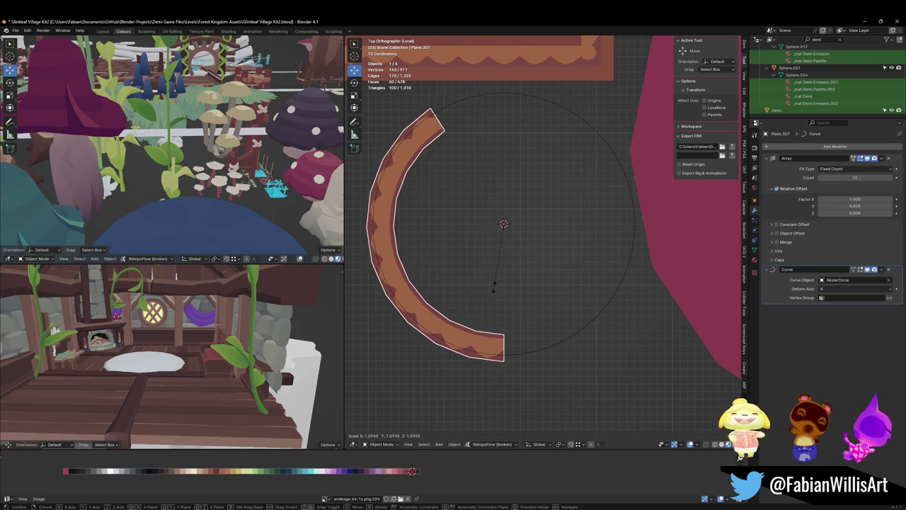
pyautogui.click(498, 293)
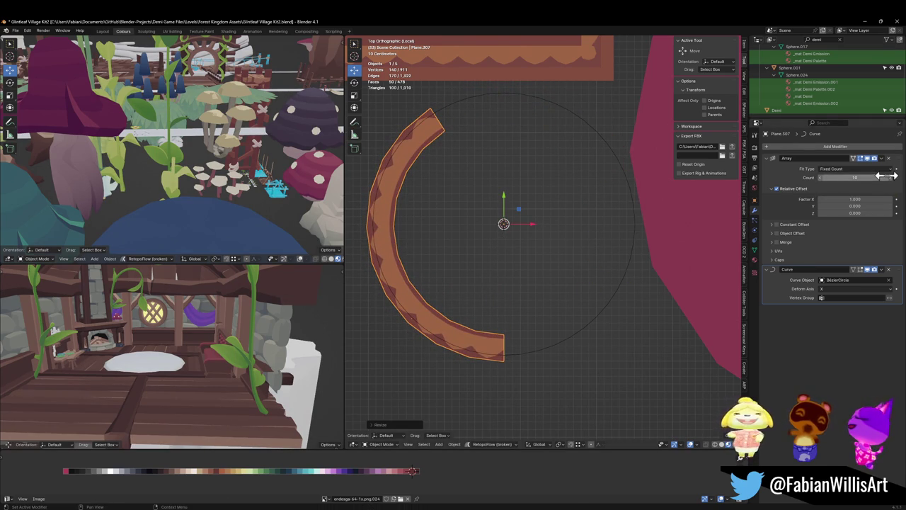
# Shorten the piece along X and raise the Array count to 23 to close the ring.
pyautogui.press('s')
pyautogui.press('x')
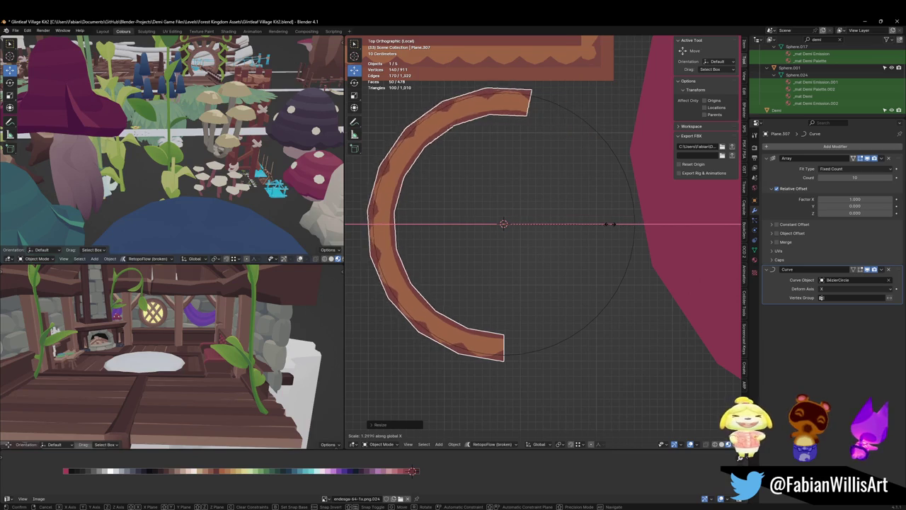
pyautogui.click(573, 227)
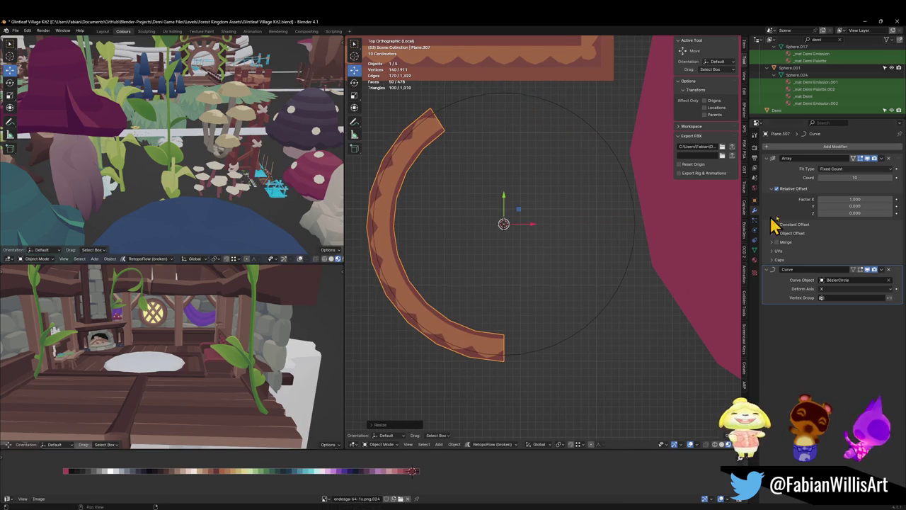
pyautogui.click(890, 178)
pyautogui.click(891, 177)
pyautogui.click(890, 177)
pyautogui.click(890, 178)
pyautogui.click(890, 177)
pyautogui.click(890, 177)
pyautogui.click(891, 177)
pyautogui.click(891, 178)
pyautogui.click(890, 178)
pyautogui.click(891, 178)
pyautogui.click(891, 178)
pyautogui.click(891, 178)
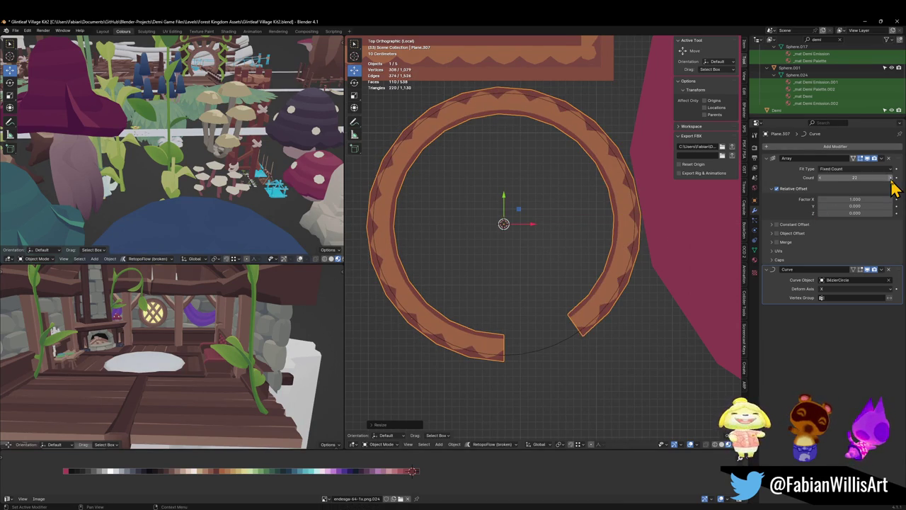
pyautogui.click(890, 178)
# Resize the scalloped ring to fit the circle guide and save the file.
pyautogui.press('s')
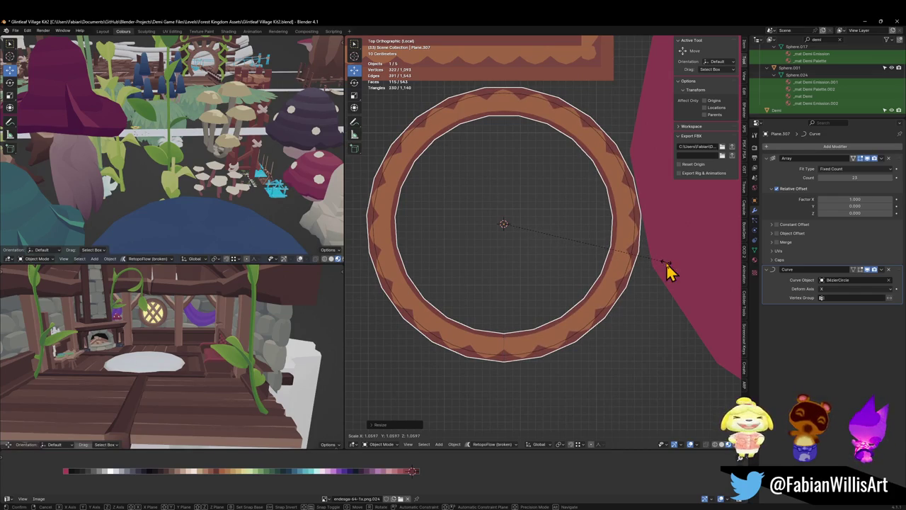
pyautogui.click(666, 264)
pyautogui.click(532, 273)
pyautogui.hotkey('ctrl', 's')
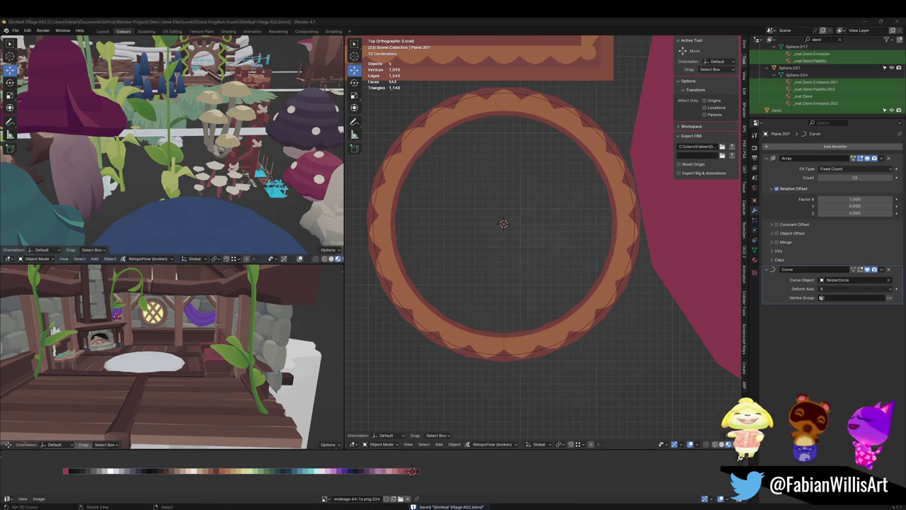
# Reselect the scalloped ring mesh and fine-tune its size.
pyautogui.scroll(-3, 488, 262)
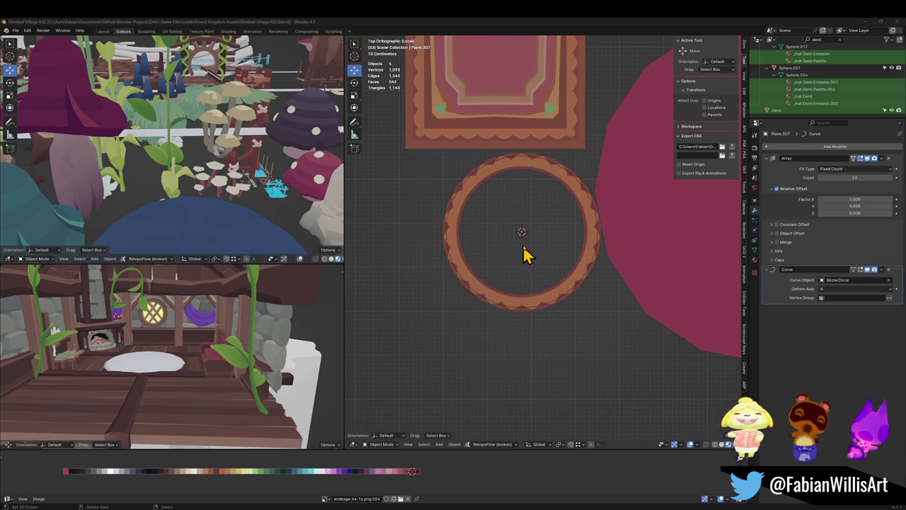
pyautogui.click(597, 222)
pyautogui.click(598, 218)
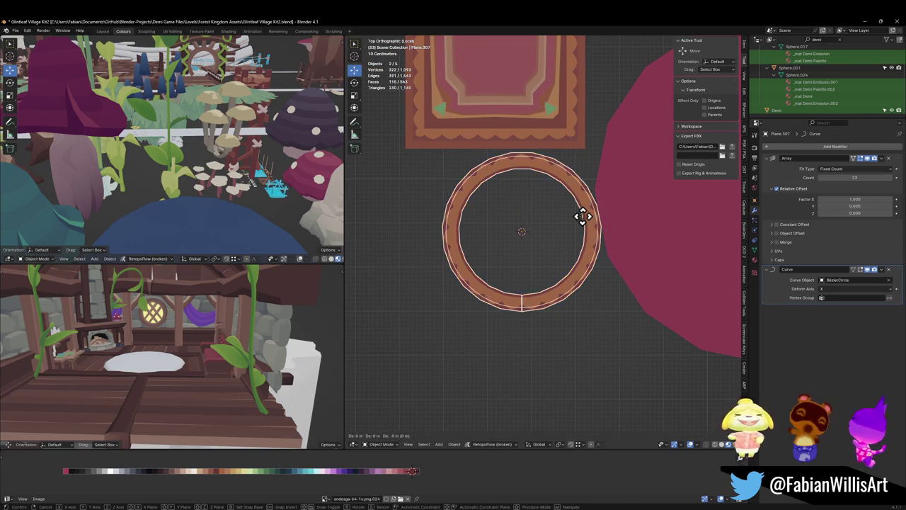
pyautogui.scroll(3, 582, 230)
pyautogui.click(542, 333)
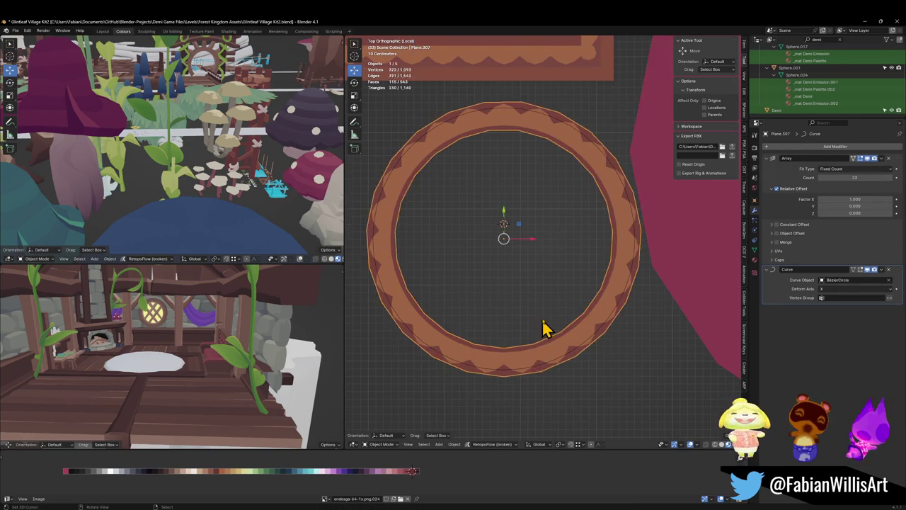
pyautogui.scroll(3, 549, 304)
pyautogui.press('s')
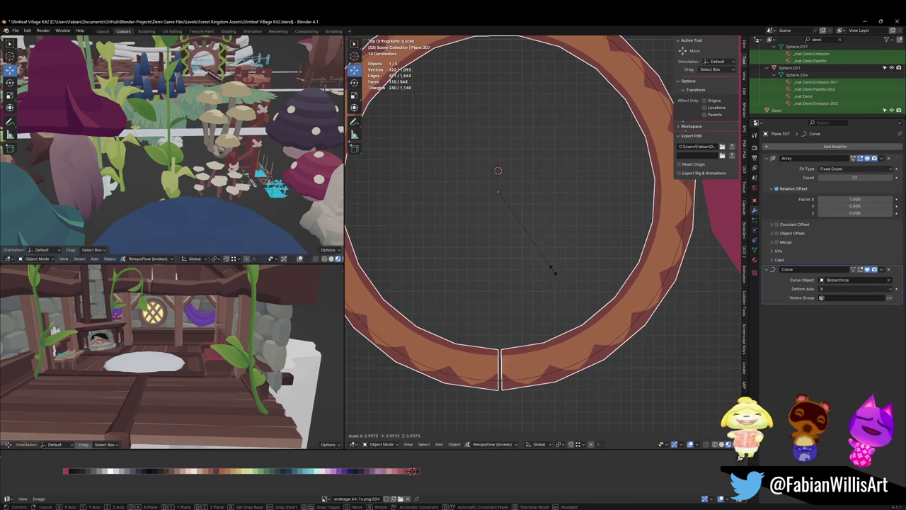
pyautogui.click(555, 274)
pyautogui.click(556, 279)
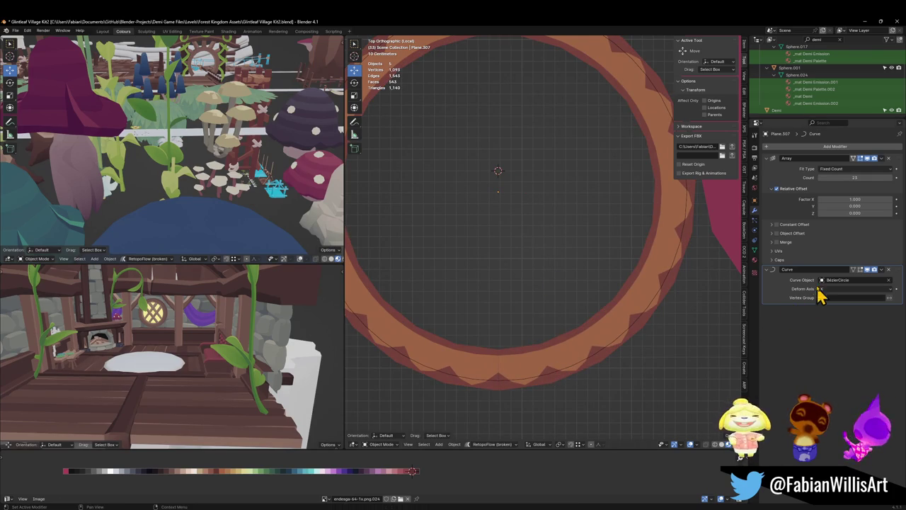
# Enable Merge and First and Last Copies on the Array modifier, then save.
pyautogui.click(773, 243)
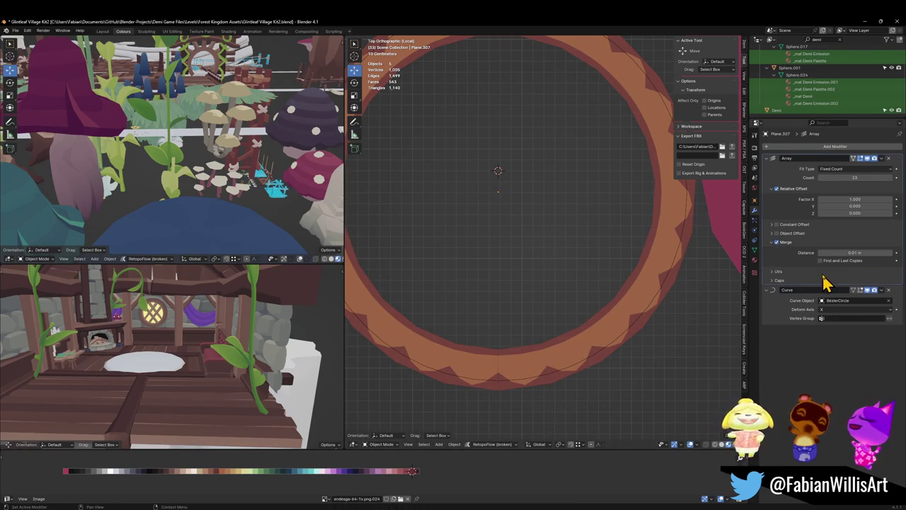
pyautogui.click(521, 369)
pyautogui.press('s')
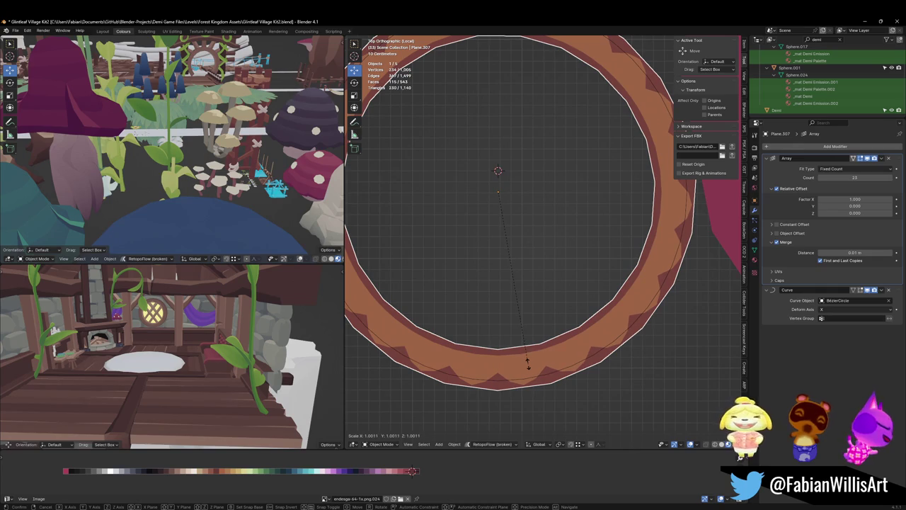
pyautogui.press('Escape')
pyautogui.click(535, 318)
pyautogui.scroll(-1, 538, 307)
pyautogui.hotkey('ctrl', 's')
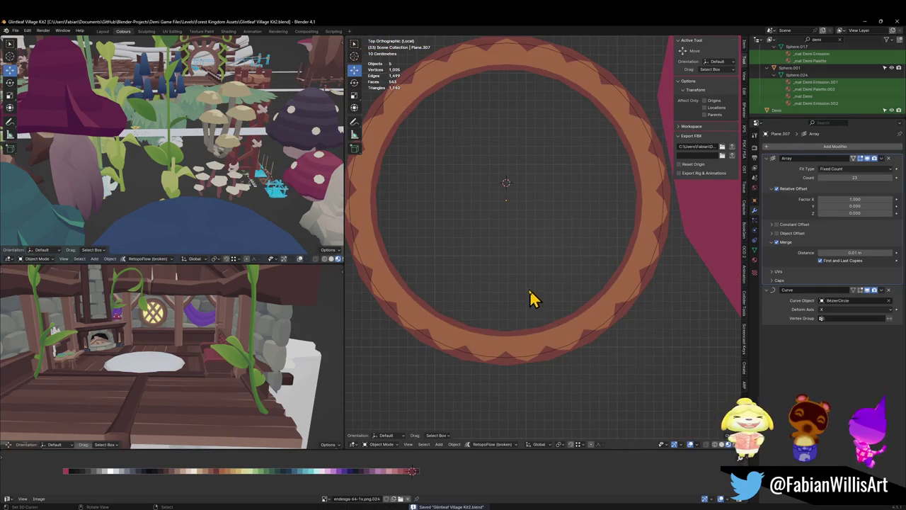
# Bring the ring and rectangular rug into view and select the large magenta disc.
pyautogui.scroll(-3, 536, 290)
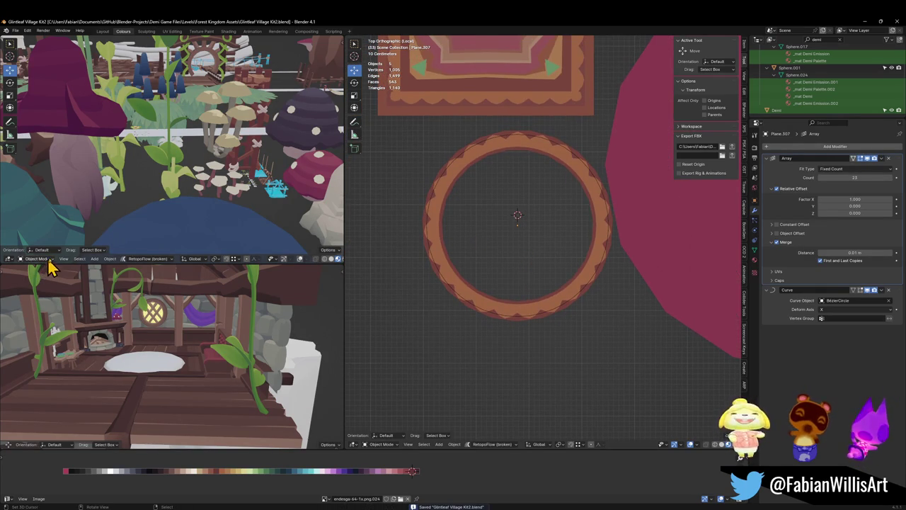
pyautogui.scroll(-4, 513, 202)
pyautogui.keyDown('shift'); pyautogui.moveTo(513, 202); pyautogui.dragTo(502, 271, button='middle'); pyautogui.keyUp('shift')
pyautogui.scroll(1, 506, 265)
pyautogui.scroll(2, 524, 233)
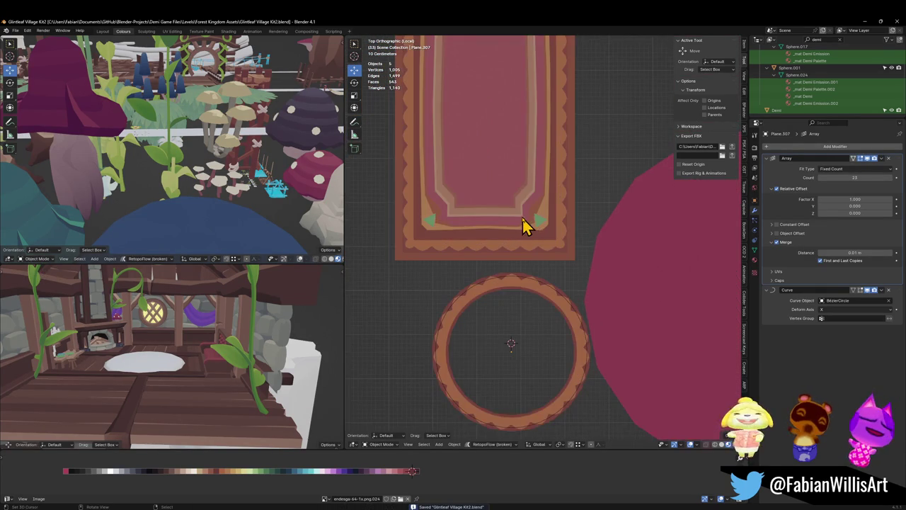
pyautogui.scroll(-2, 626, 296)
pyautogui.click(660, 297)
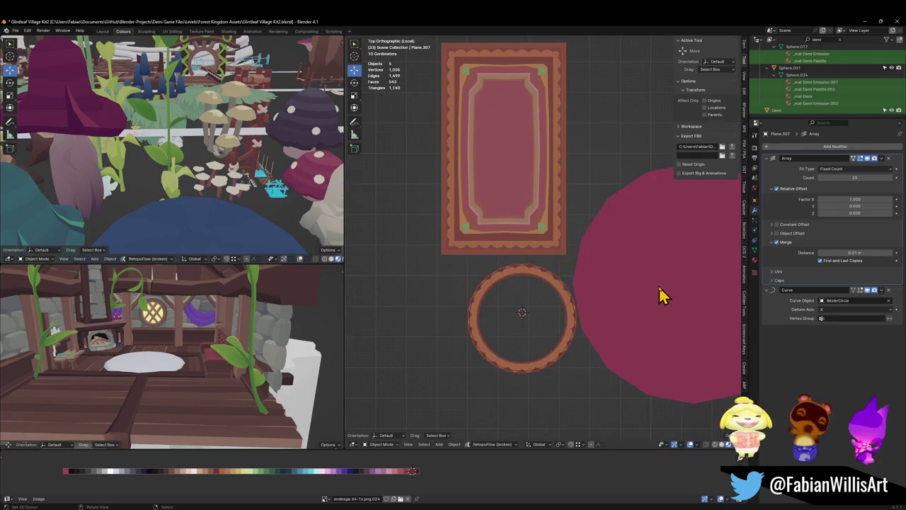
pyautogui.keyDown('shift'); pyautogui.moveTo(610, 320); pyautogui.dragTo(531, 303, button='middle'); pyautogui.keyUp('shift')
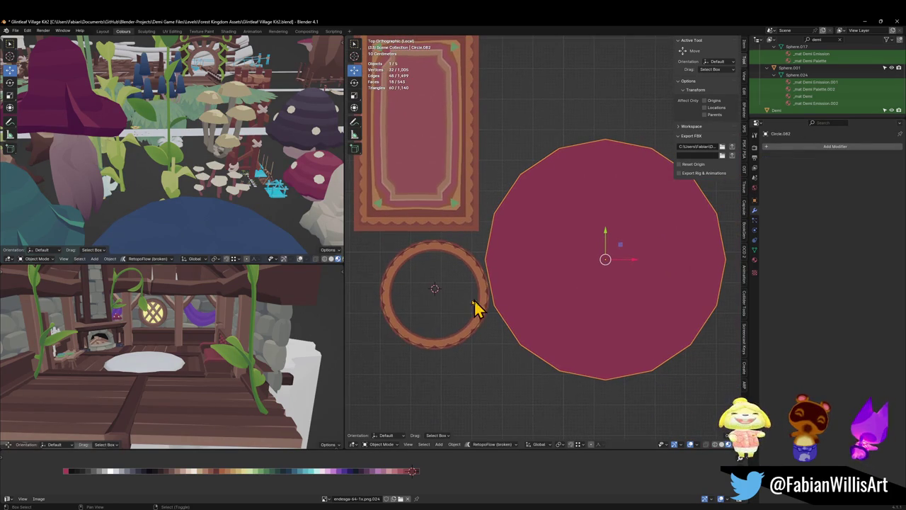
# Select the scalloped ring, save, and frame it in top view.
pyautogui.click(478, 336)
pyautogui.click(481, 326)
pyautogui.hotkey('ctrl', 's')
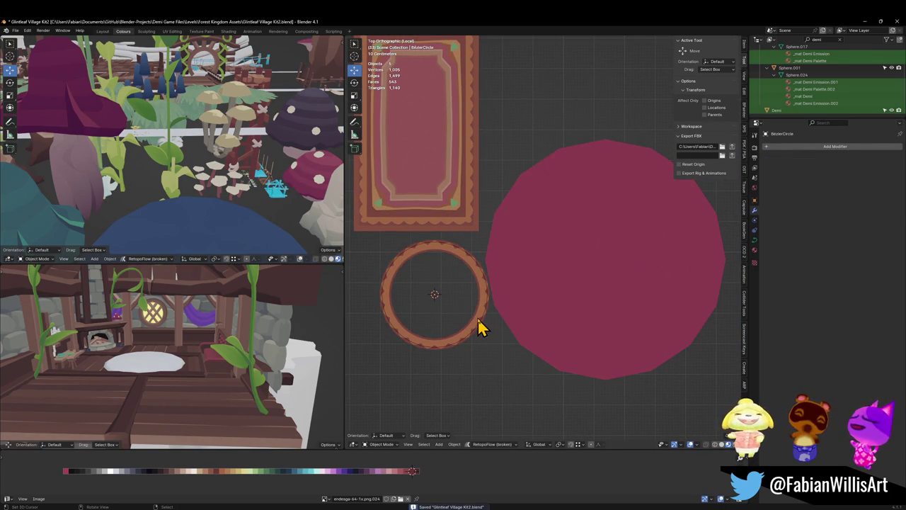
pyautogui.press('KP_Decimal')
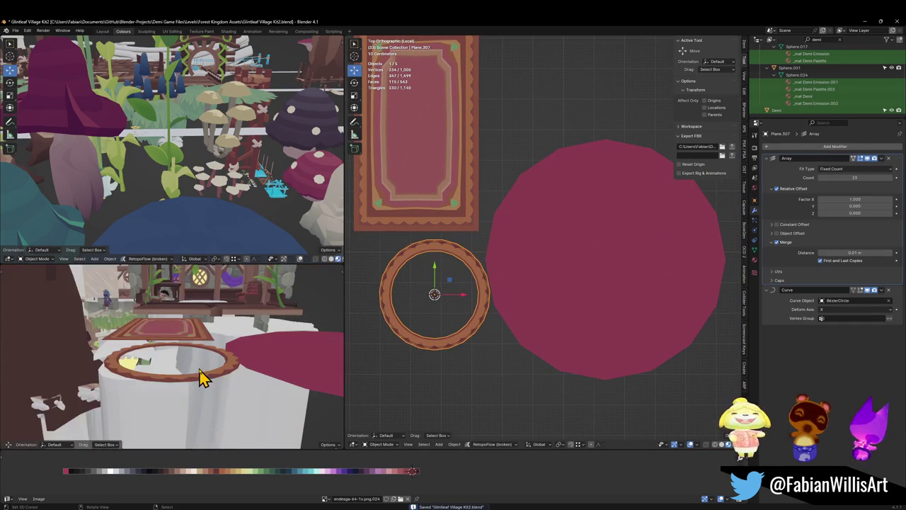
pyautogui.press('KP_7')
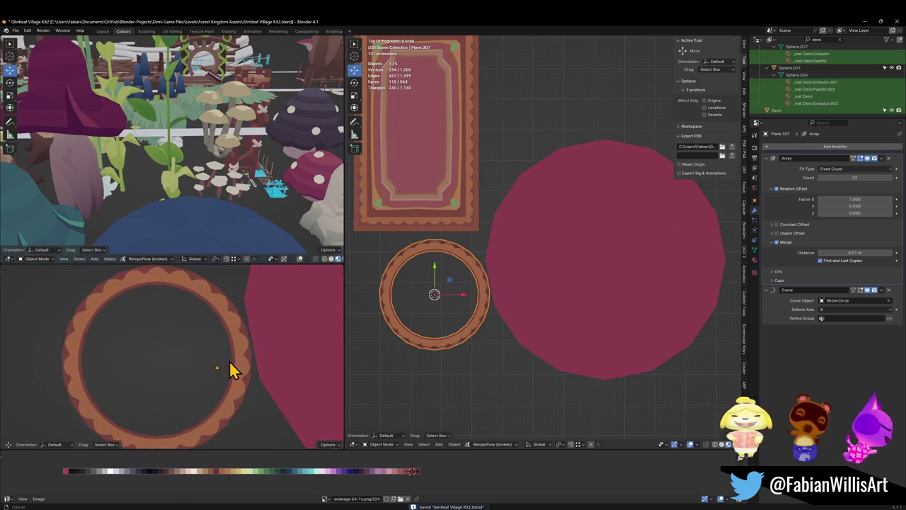
pyautogui.scroll(-2, 225, 371)
# Duplicate the red disc, snap the copy to the ring centre, and shrink it to fit.
pyautogui.click(587, 297)
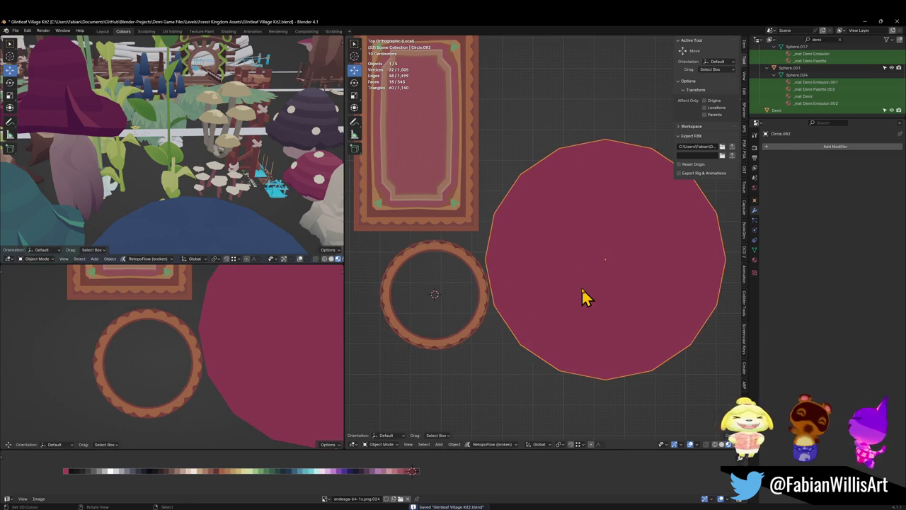
pyautogui.hotkey('shift', 'd')
pyautogui.press('Escape')
pyautogui.hotkey('shift', 's')
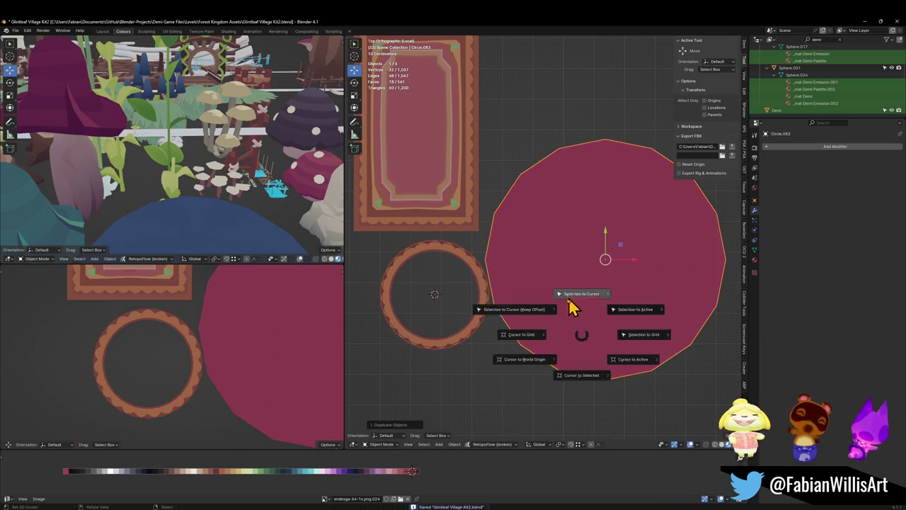
pyautogui.click(580, 293)
pyautogui.press('s')
pyautogui.click(527, 280)
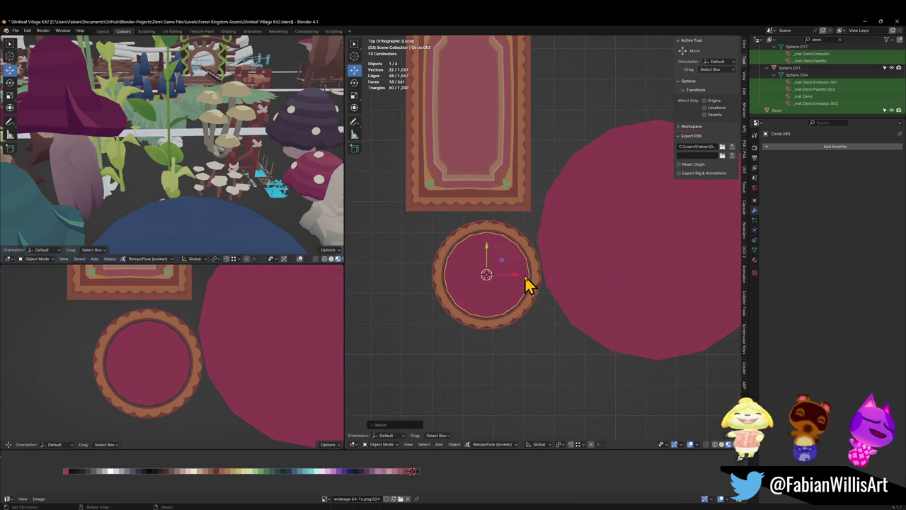
pyautogui.scroll(5, 526, 284)
pyautogui.keyDown('shift'); pyautogui.moveTo(486, 319); pyautogui.dragTo(578, 304, button='middle'); pyautogui.keyUp('shift')
# Inset the disc, recolour the band, and dissolve the inner rings into one face.
pyautogui.press('Tab')
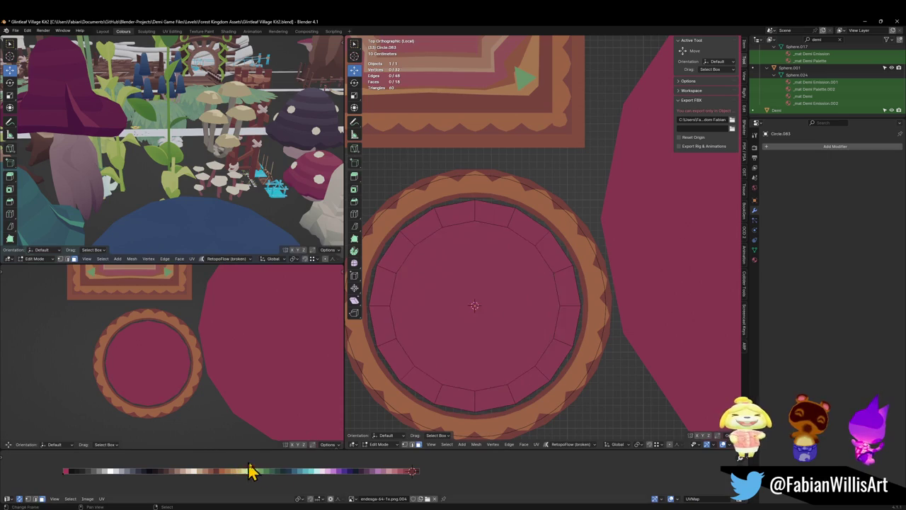
pyautogui.press('i')
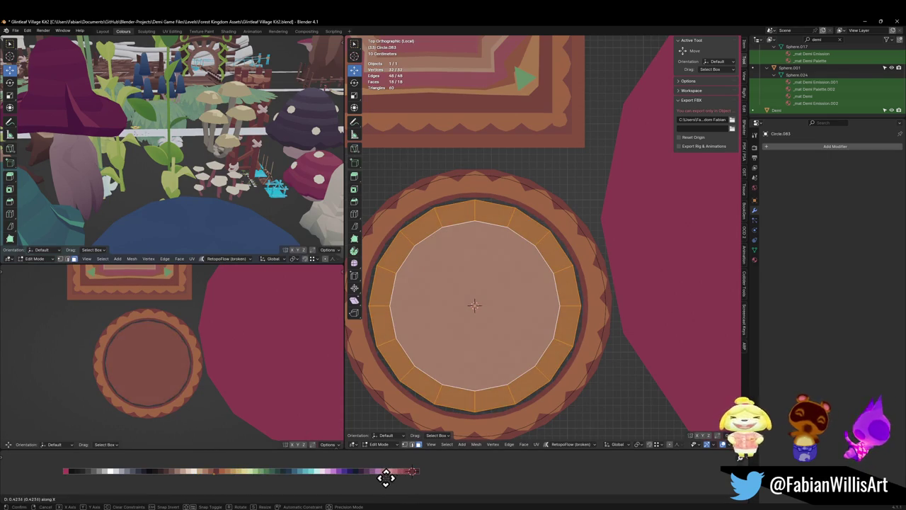
pyautogui.click(408, 477)
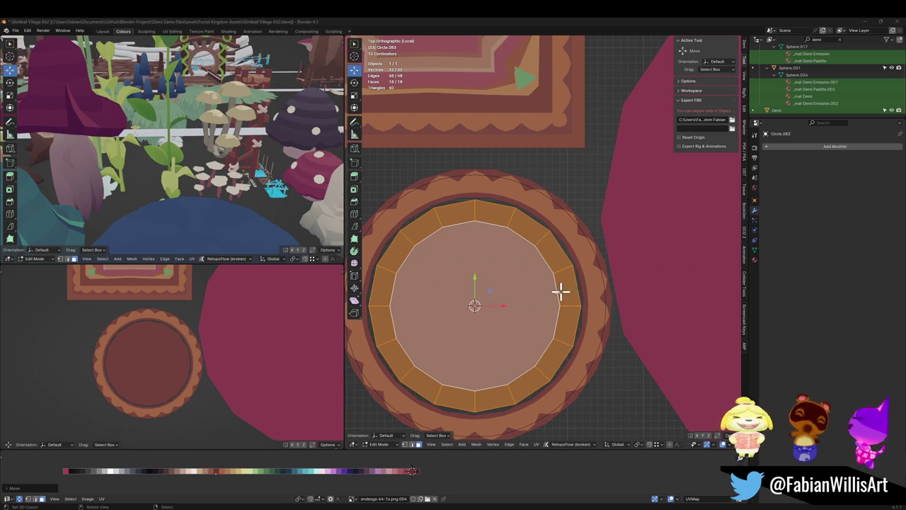
pyautogui.press('KP_Decimal')
pyautogui.hotkey('alt', 'a')
pyautogui.click(527, 261)
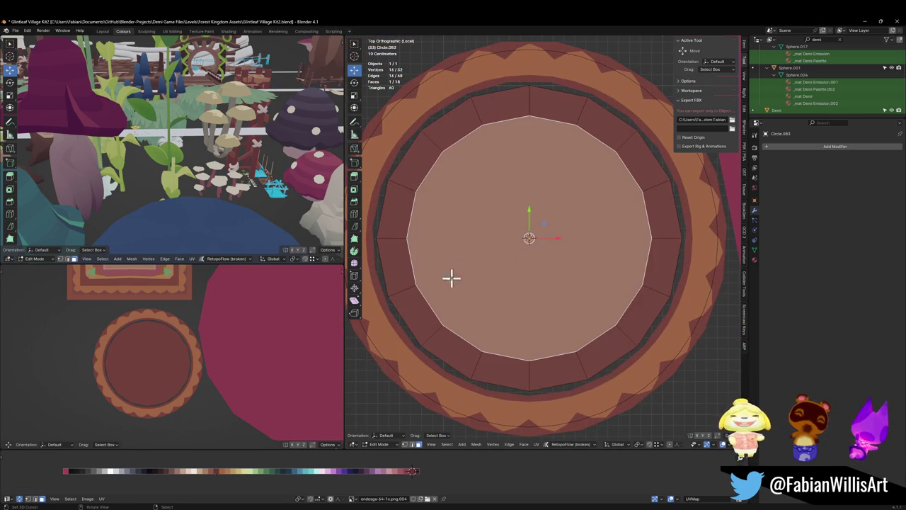
pyautogui.press('x')
pyautogui.click(536, 292)
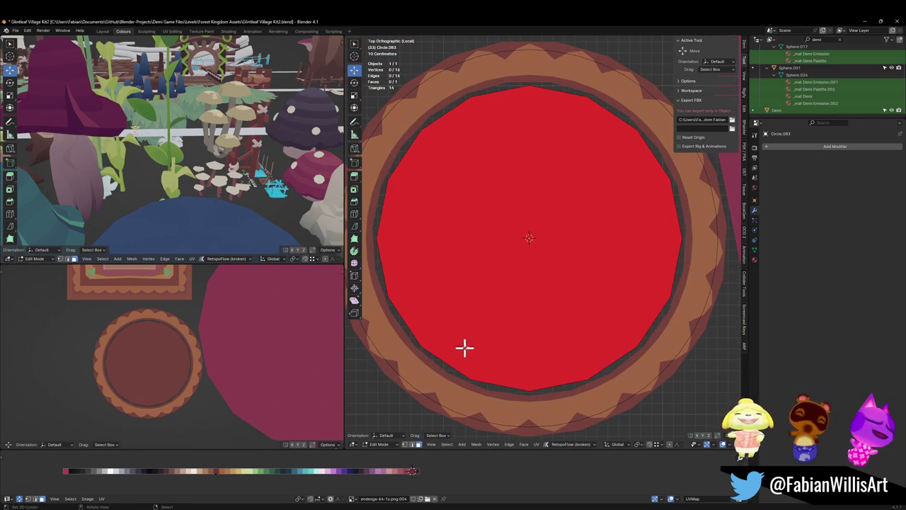
# Flip the centre face's normals and enlarge it to fill the scalloped border.
pyautogui.click(541, 266)
pyautogui.rightClick(541, 266)
pyautogui.click(542, 265)
pyautogui.press('s')
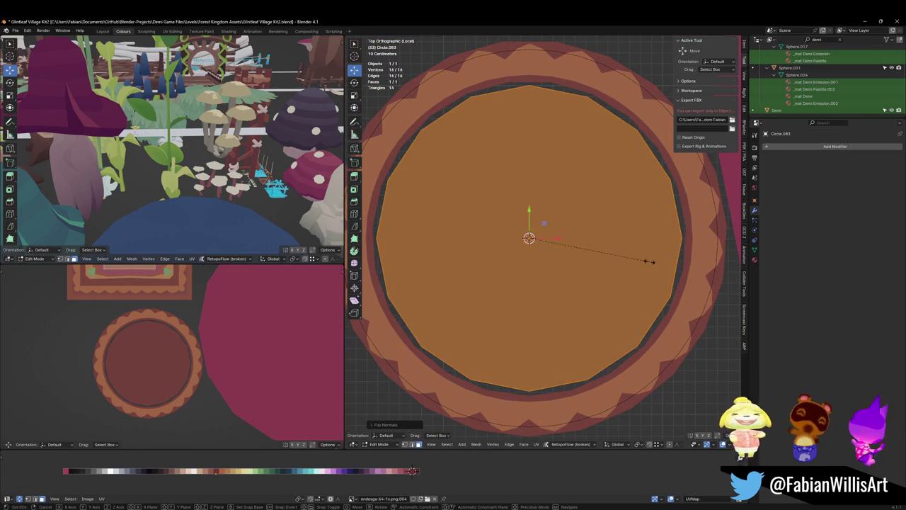
pyautogui.click(695, 255)
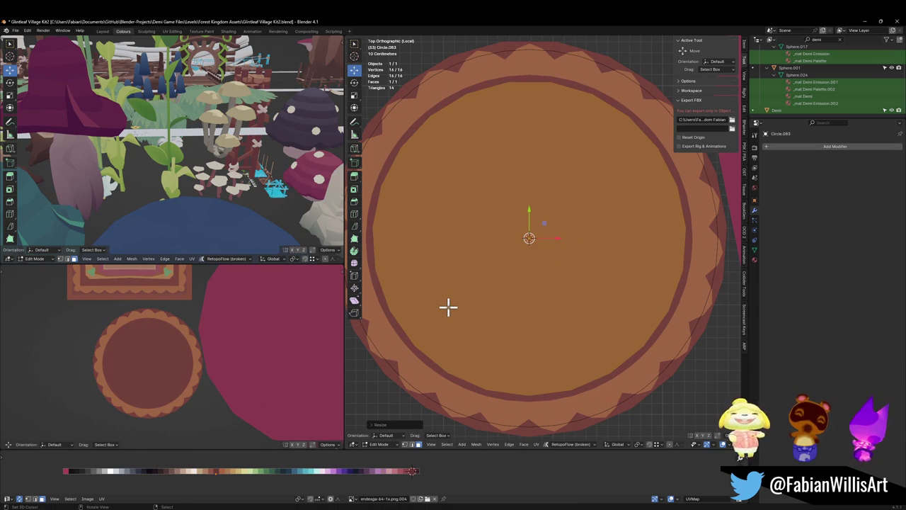
pyautogui.press('s')
pyautogui.press('Escape')
pyautogui.scroll(-2, 614, 299)
pyautogui.press('s')
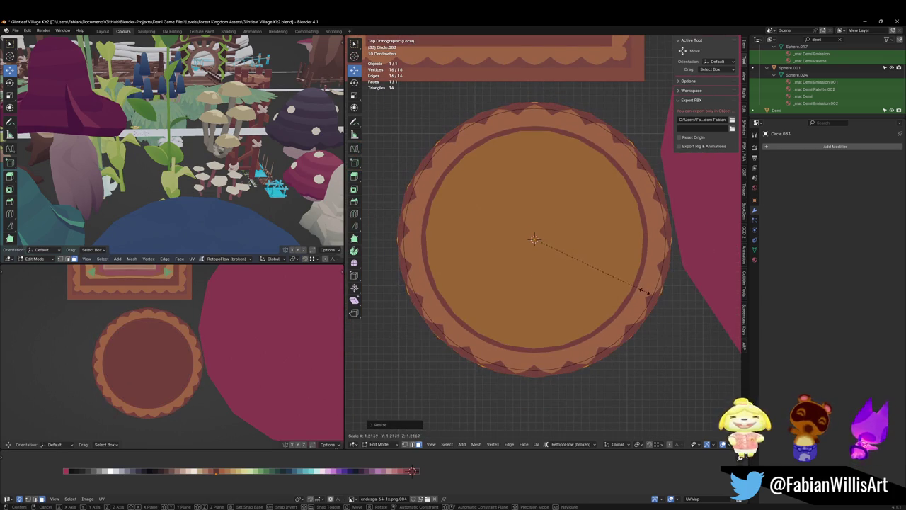
pyautogui.click(644, 291)
# Subdivide the circle to 32 vertices, relax it smooth, and rescale it to fit.
pyautogui.press('q')
pyautogui.click(644, 307)
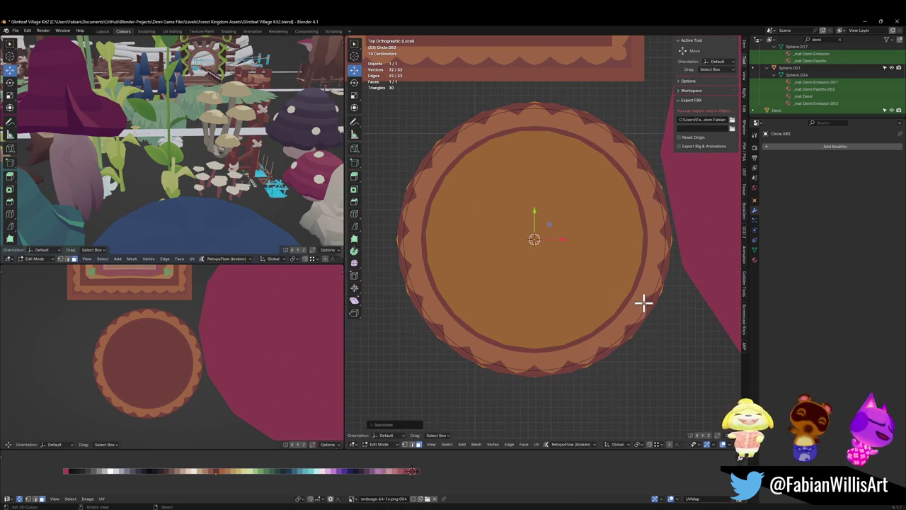
pyautogui.press('q')
pyautogui.click(629, 317)
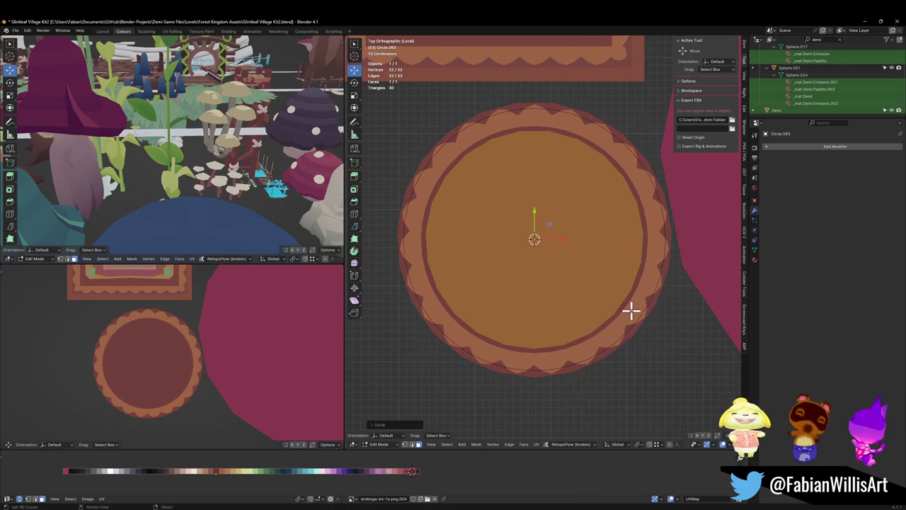
pyautogui.press('s')
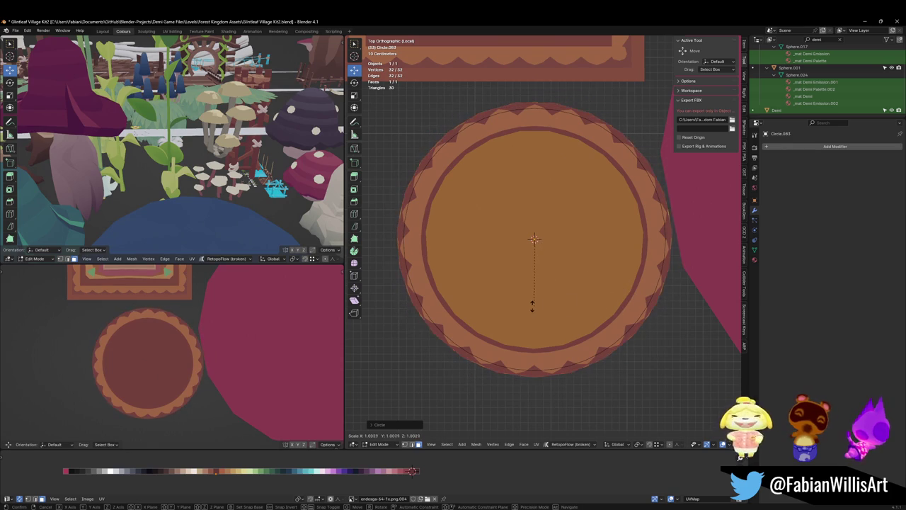
pyautogui.click(528, 305)
# Select the scalloped border ring and enter its edit mode.
pyautogui.press('Tab')
pyautogui.click(428, 317)
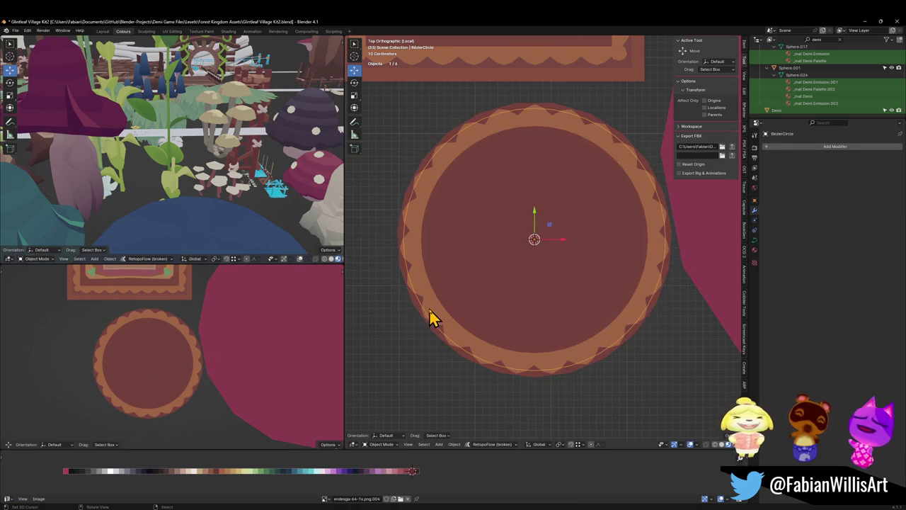
pyautogui.press('Tab')
pyautogui.scroll(4, 566, 273)
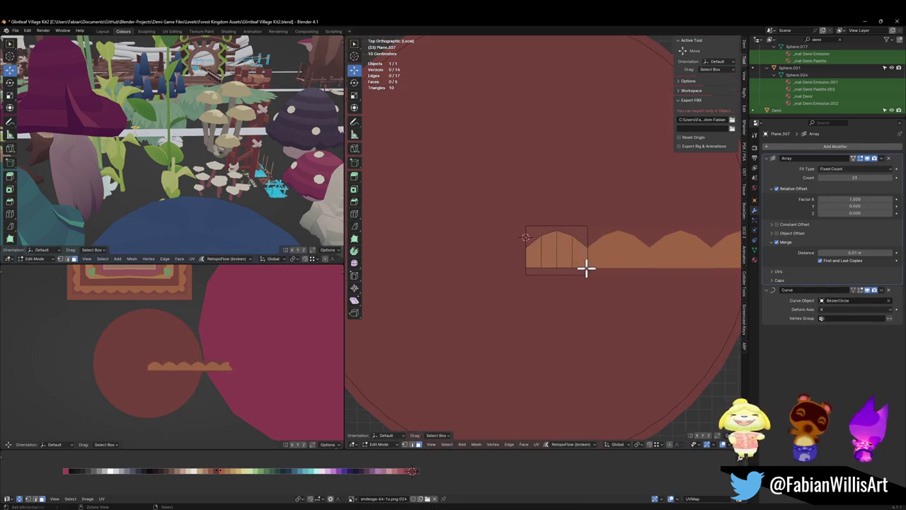
# Delete the stray extra piece on the left of the border strip.
pyautogui.press('a')
pyautogui.rightClick(593, 266)
pyautogui.click(593, 273)
pyautogui.scroll(-3, 592, 266)
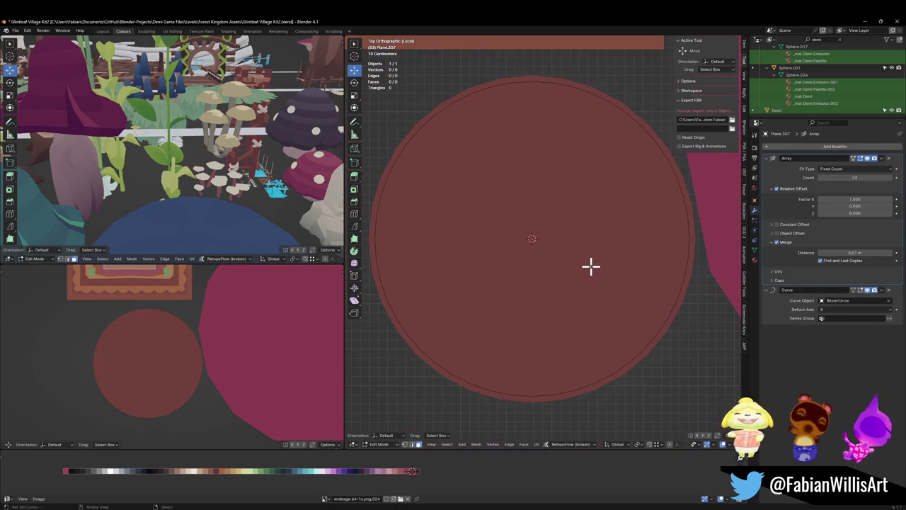
pyautogui.click(584, 266)
pyautogui.press('l')
pyautogui.rightClick(595, 258)
pyautogui.press('Escape')
pyautogui.press('x')
pyautogui.click(581, 222)
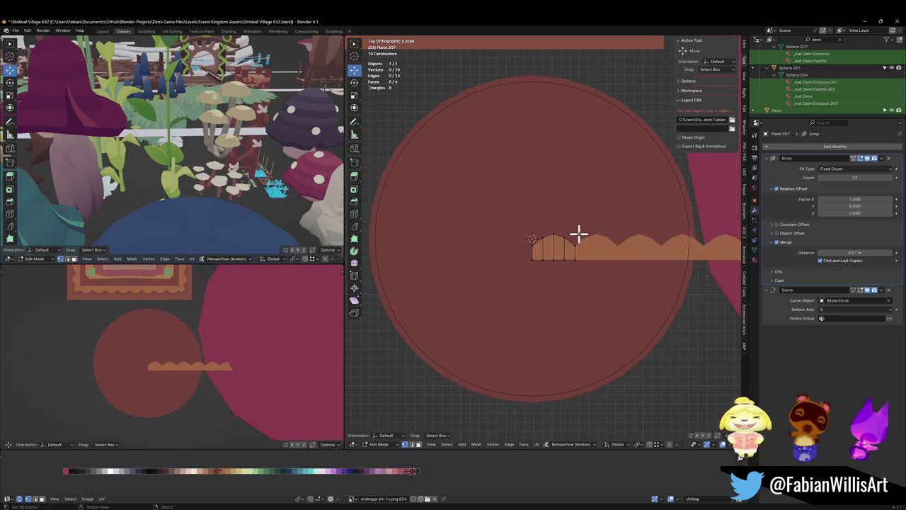
pyautogui.press('Tab')
# Scale the round rug's inner circle slightly larger and save the blend file.
pyautogui.hotkey('alt', 'a')
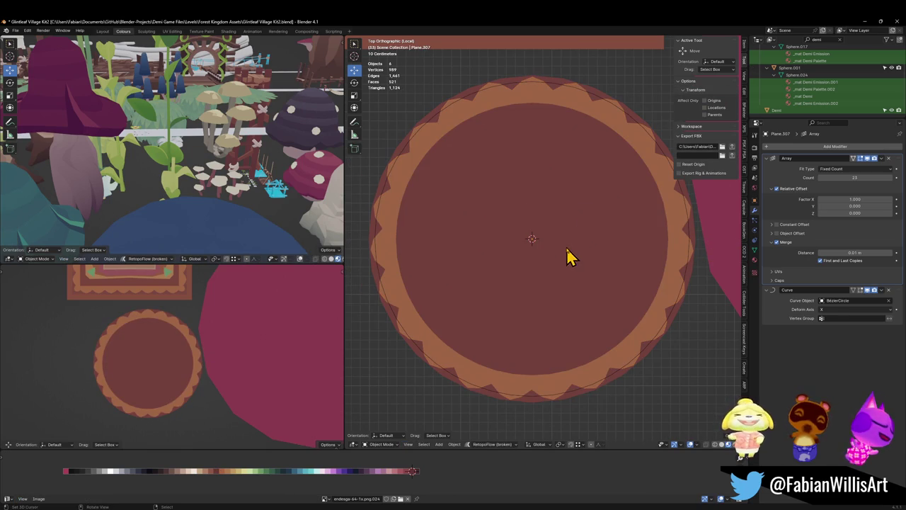
pyautogui.click(542, 315)
pyautogui.press('Tab')
pyautogui.press('s')
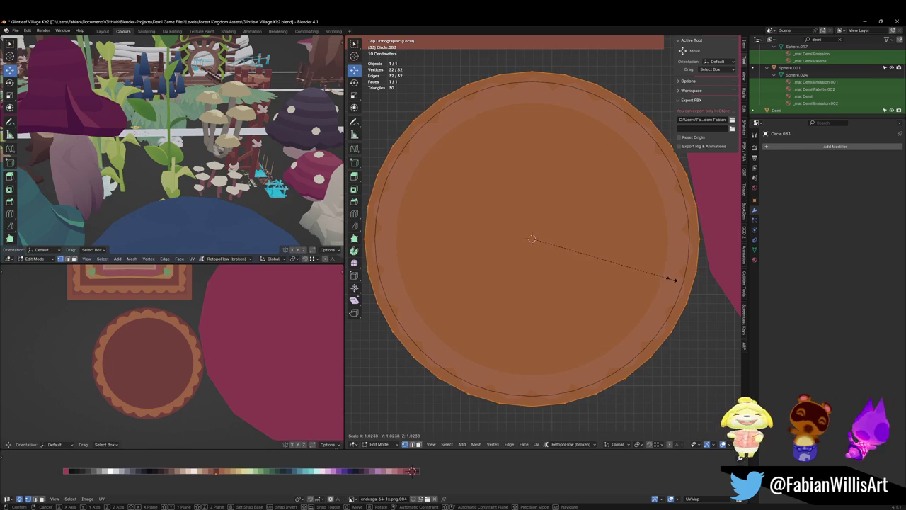
pyautogui.click(670, 279)
pyautogui.hotkey('ctrl', 's')
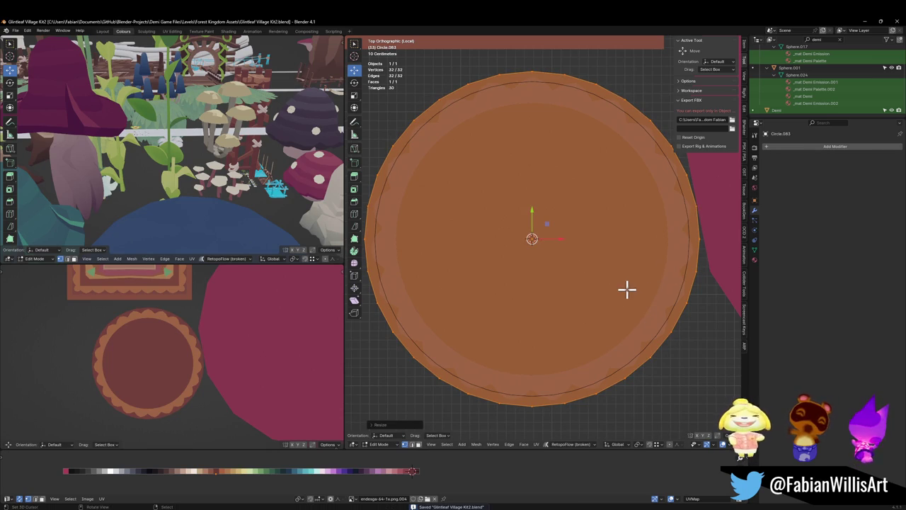
# Inset the circle twice and slide one ring's UVs onto the green palette colour.
pyautogui.press('i')
pyautogui.click(616, 276)
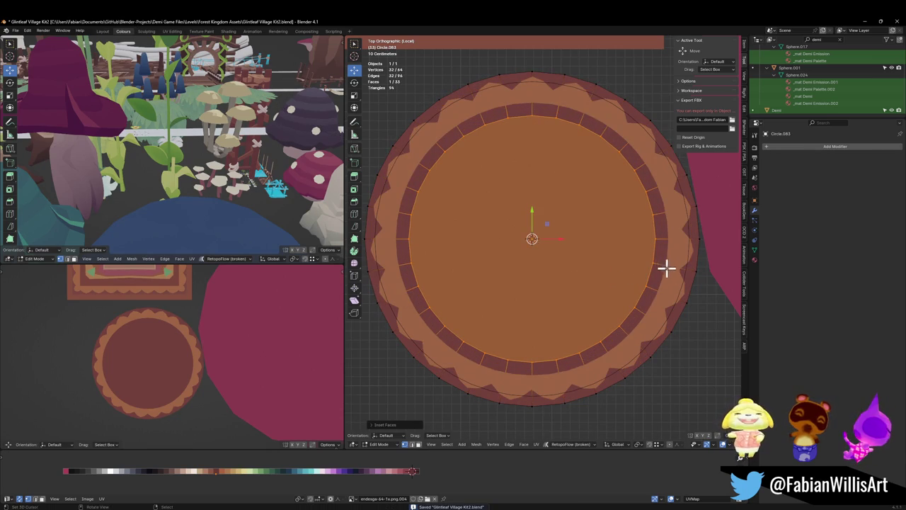
pyautogui.press('i')
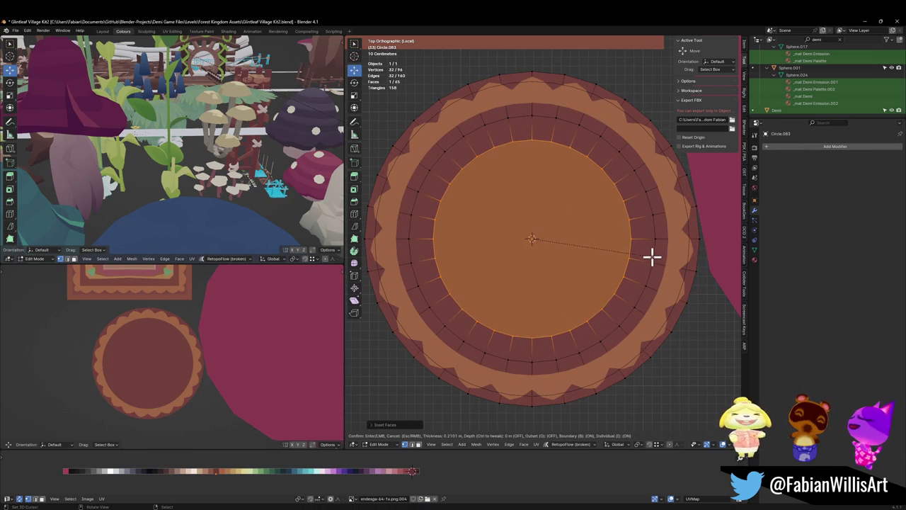
pyautogui.click(649, 258)
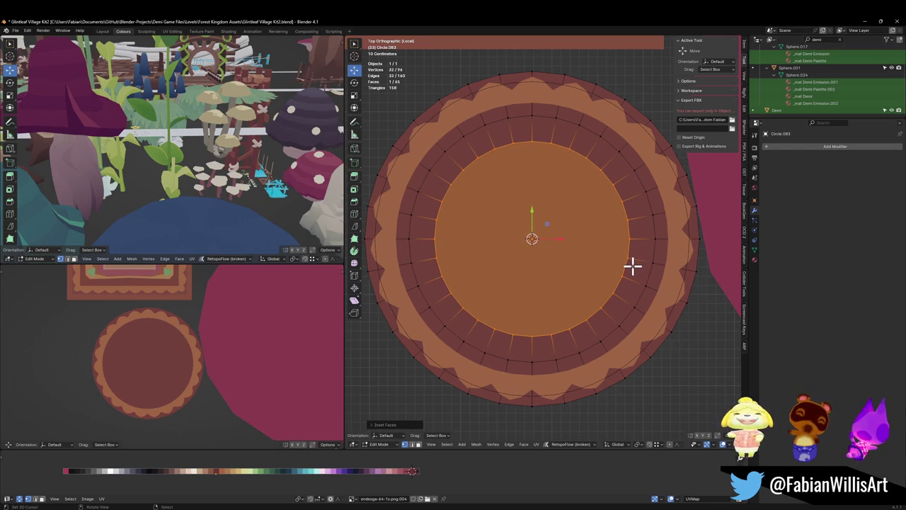
pyautogui.hotkey('alt', 'a')
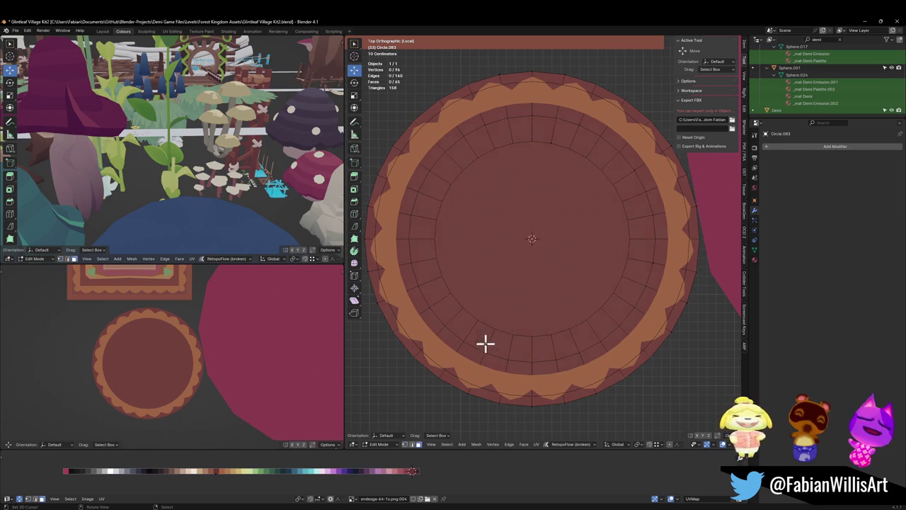
pyautogui.keyDown('alt'); pyautogui.click(470, 333); pyautogui.keyUp('alt')
pyautogui.press('g')
pyautogui.press('x')
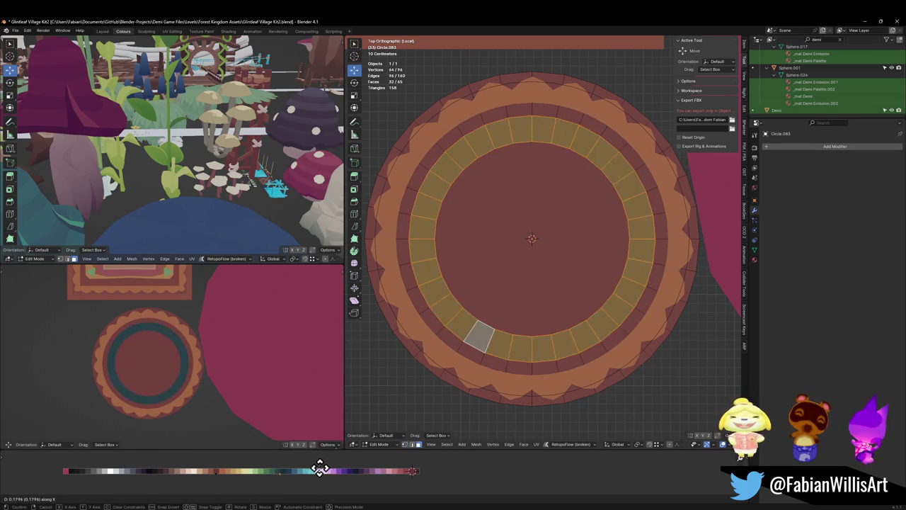
pyautogui.click(312, 480)
# Edge-slide the inner loop outward to enlarge the centre face.
pyautogui.press('2')
pyautogui.keyDown('alt'); pyautogui.click(505, 344); pyautogui.keyUp('alt')
pyautogui.press('g')
pyautogui.press('g')
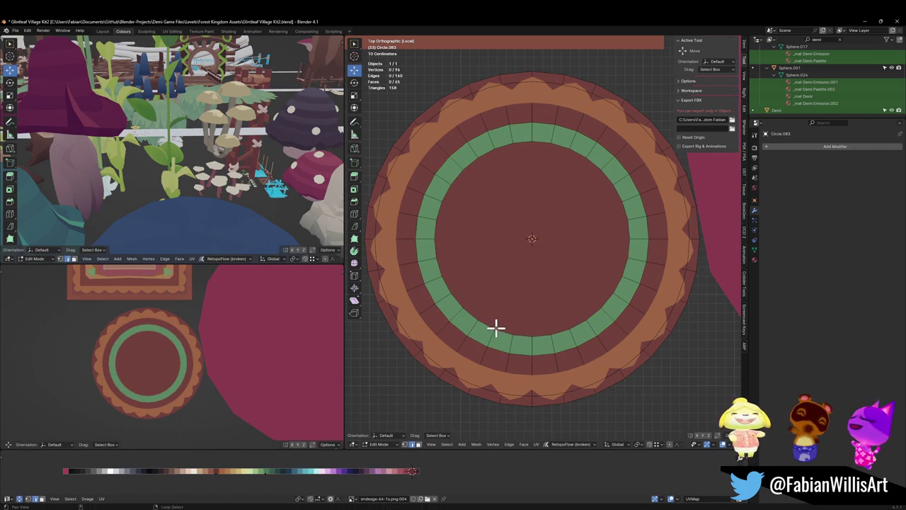
pyautogui.click(627, 269)
pyautogui.press('s')
pyautogui.click(626, 269)
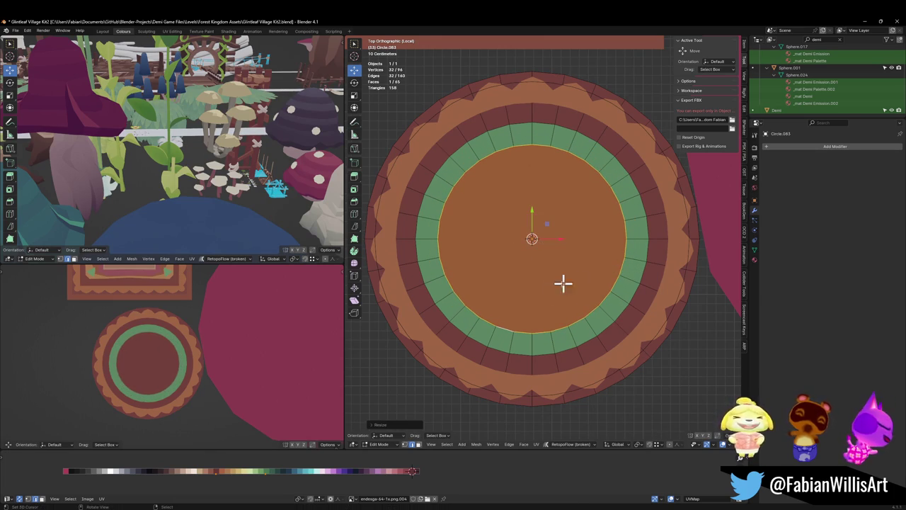
pyautogui.hotkey('alt', 'a')
pyautogui.scroll(1, 189, 359)
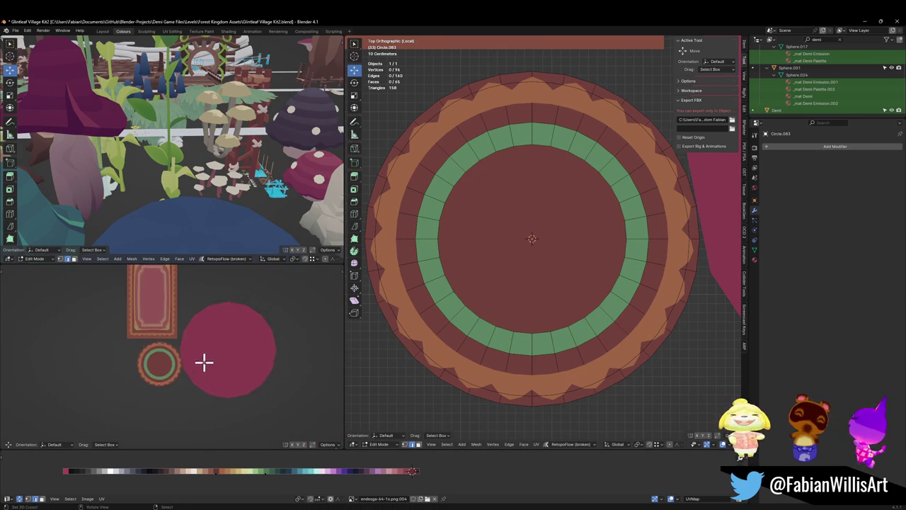
# Inset a small circle in the rug's centre face and shift its UVs to a new palette colour.
pyautogui.scroll(1, 204, 363)
pyautogui.click(558, 239)
pyautogui.press('i')
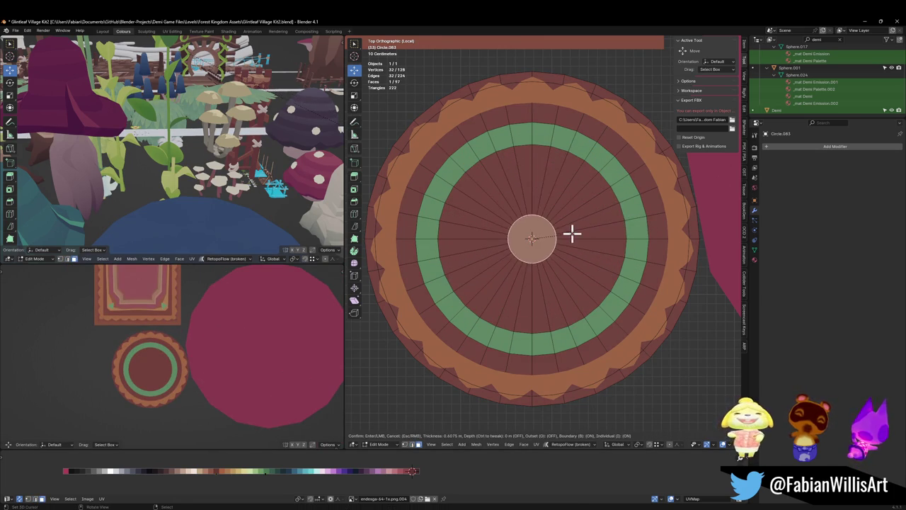
pyautogui.click(585, 231)
pyautogui.press('g')
pyautogui.press('x')
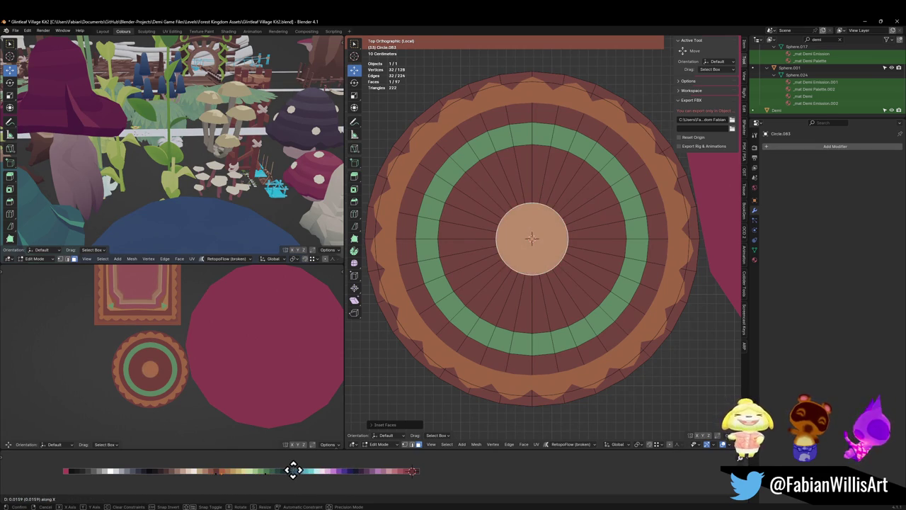
pyautogui.click(276, 470)
pyautogui.keyDown('alt'); pyautogui.click(487, 334); pyautogui.keyUp('alt')
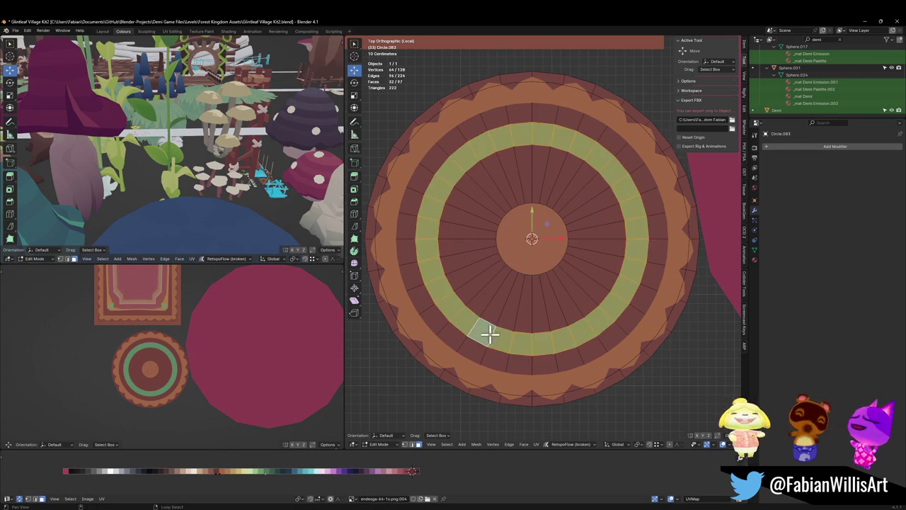
# Loop-cut a new ring around the rug centre and move its UVs onto orange.
pyautogui.keyDown('alt'); pyautogui.click(540, 334); pyautogui.keyUp('alt')
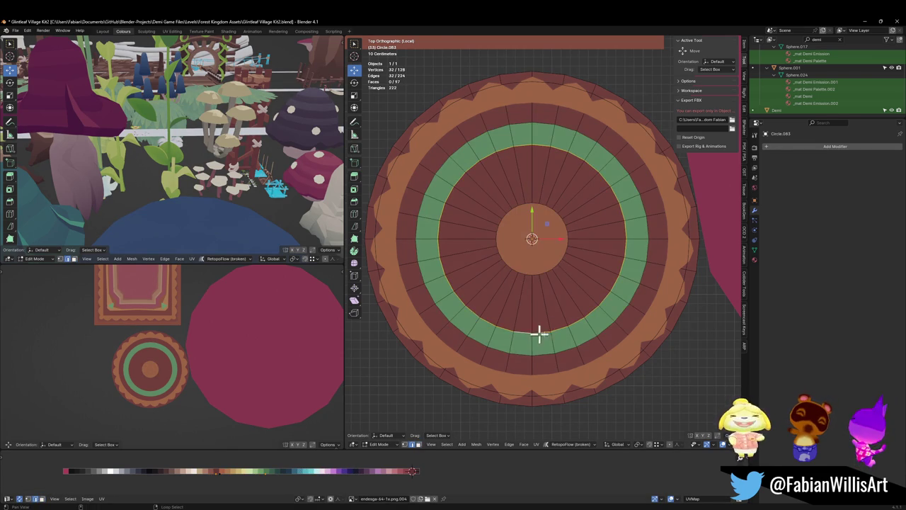
pyautogui.click(533, 242)
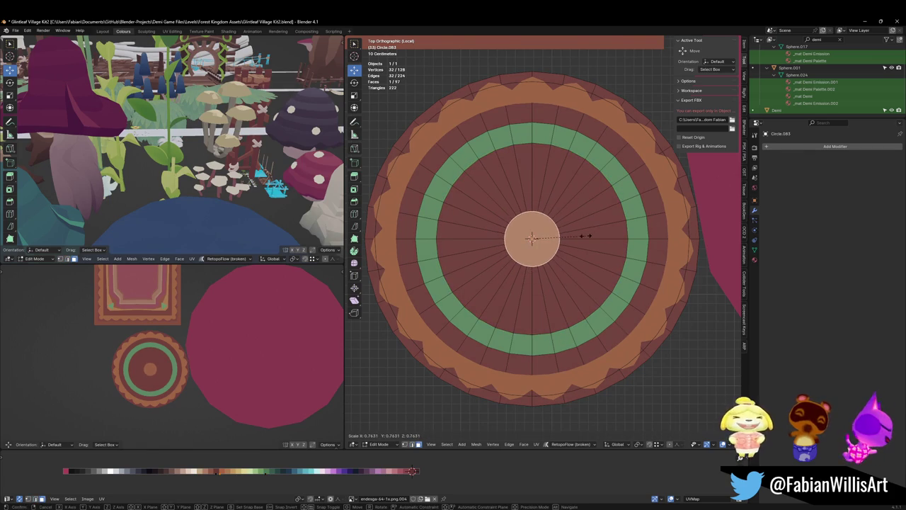
pyautogui.hotkey('ctrl', 'r')
pyautogui.scroll(1, 549, 281)
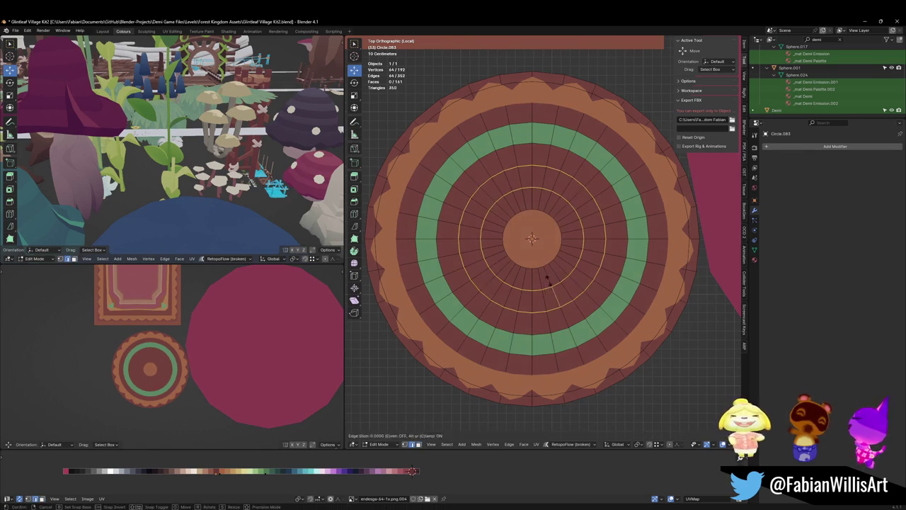
pyautogui.click(554, 299)
pyautogui.press('g')
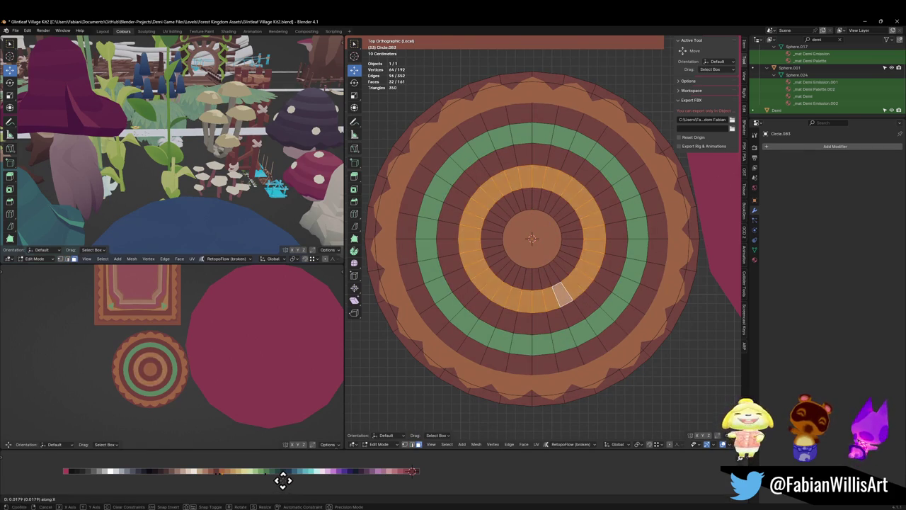
pyautogui.click(269, 479)
# Select the dark-red ring near the rug centre so it can be recoloured orange.
pyautogui.moveTo(203, 381); pyautogui.dragTo(238, 319, button='middle')
pyautogui.scroll(2, 251, 329)
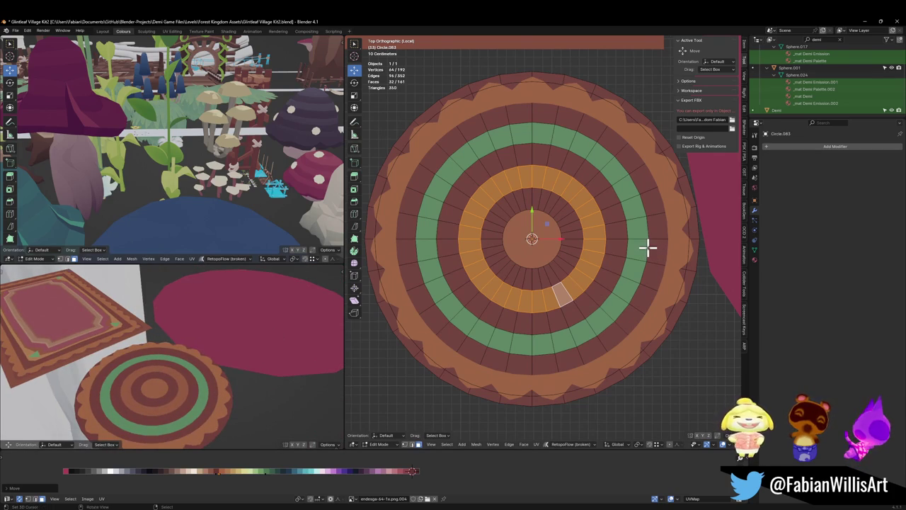
pyautogui.hotkey('alt', 'a')
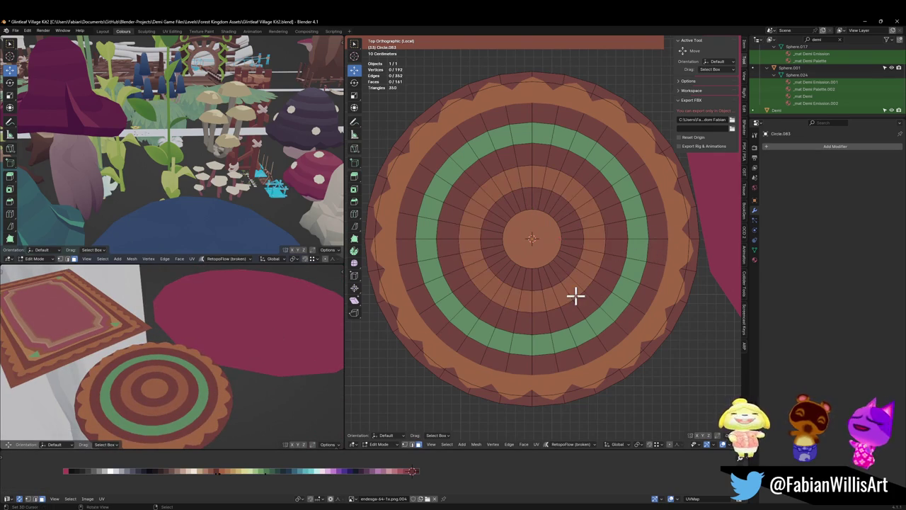
pyautogui.keyDown('alt'); pyautogui.click(576, 298); pyautogui.keyUp('alt')
pyautogui.hotkey('alt', 'a')
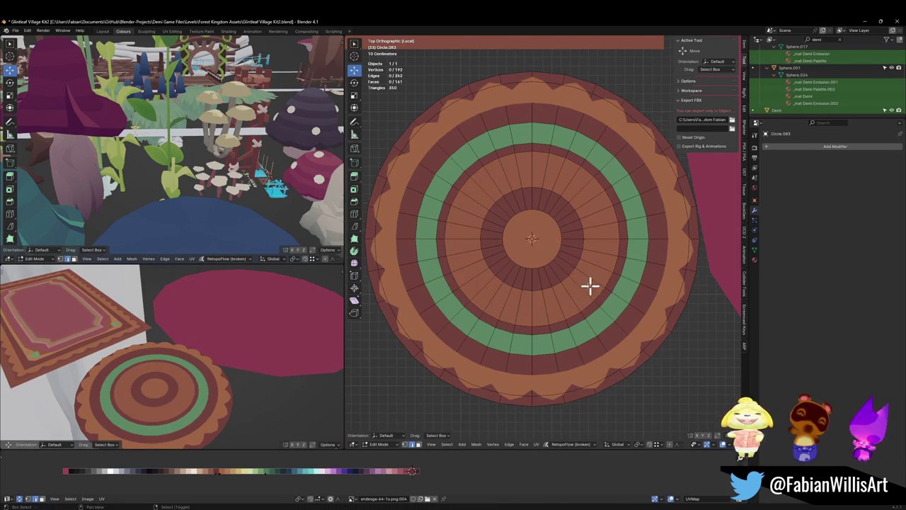
# Try sliding the edge loop around the centre outward, undo it, and deselect everything.
pyautogui.keyDown('alt'); pyautogui.click(567, 276); pyautogui.keyUp('alt')
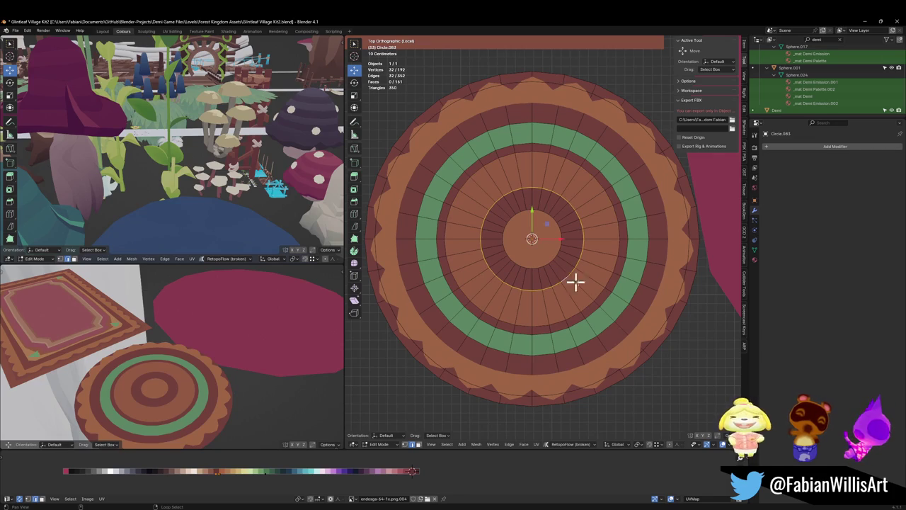
pyautogui.press('g')
pyautogui.press('g')
pyautogui.click(627, 294)
pyautogui.moveTo(80, 374); pyautogui.dragTo(190, 355, button='middle')
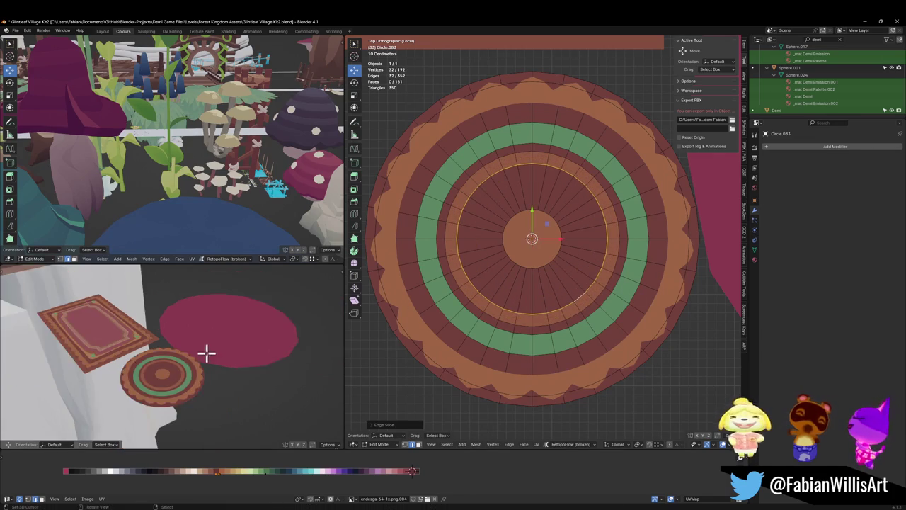
pyautogui.scroll(2, 213, 358)
pyautogui.hotkey('ctrl', 'z')
pyautogui.moveTo(285, 345); pyautogui.dragTo(242, 345, button='middle')
pyautogui.hotkey('alt', 'a')
pyautogui.scroll(4, 527, 244)
pyautogui.scroll(2, 517, 233)
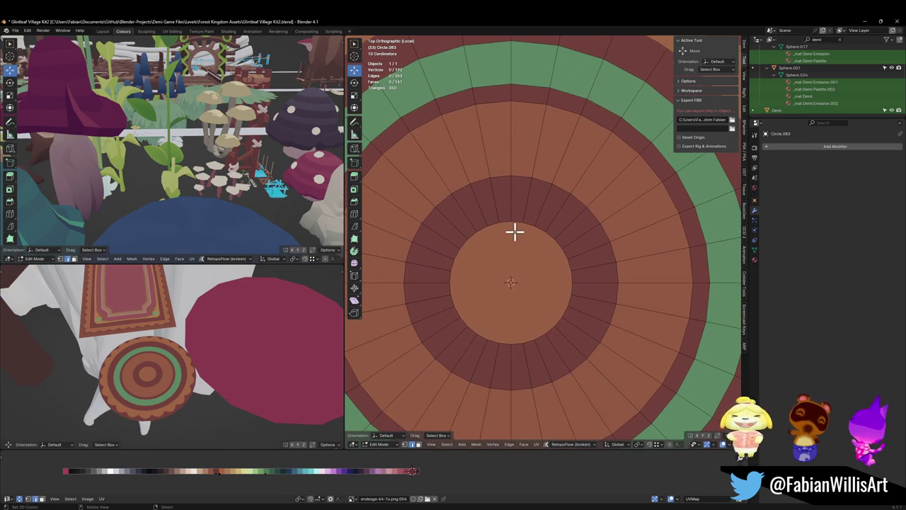
# Edge-slide the centre face's border outward to enlarge the orange centre disc.
pyautogui.click(514, 289)
pyautogui.rightClick(499, 335)
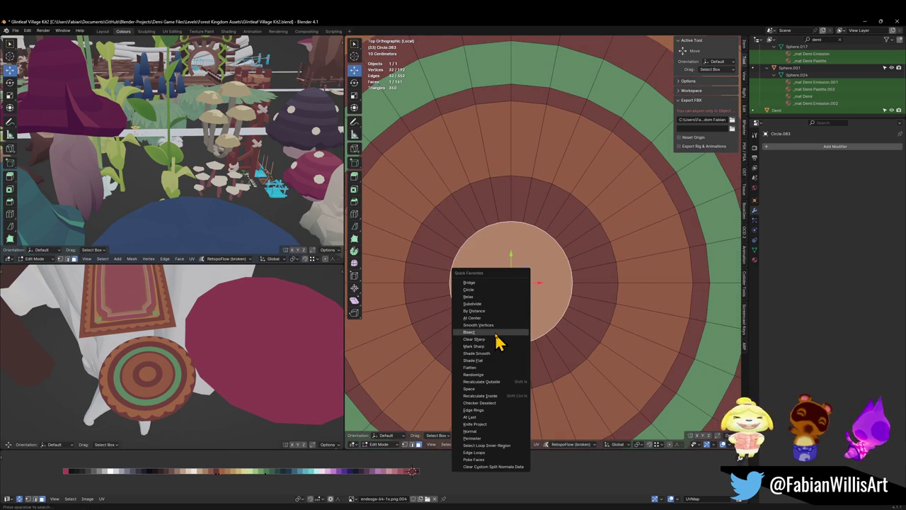
pyautogui.press('Escape')
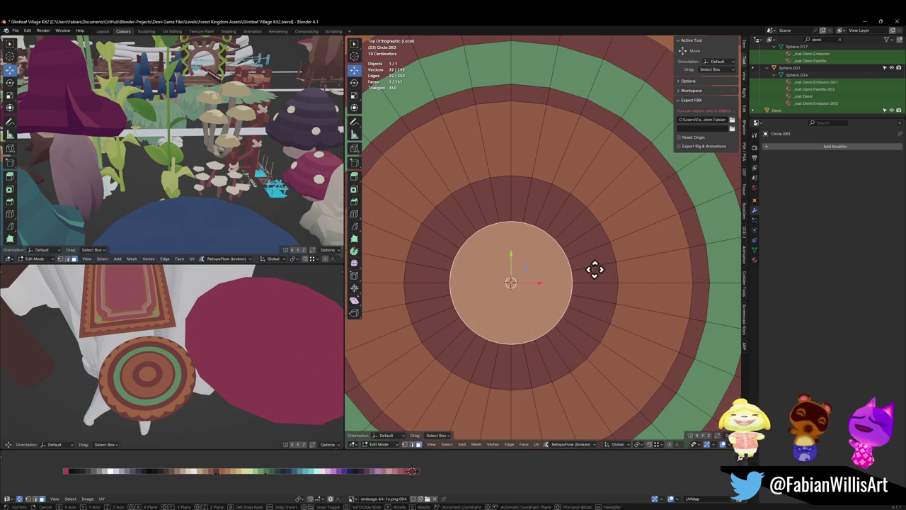
pyautogui.press('g')
pyautogui.press('g')
pyautogui.rightClick(643, 249)
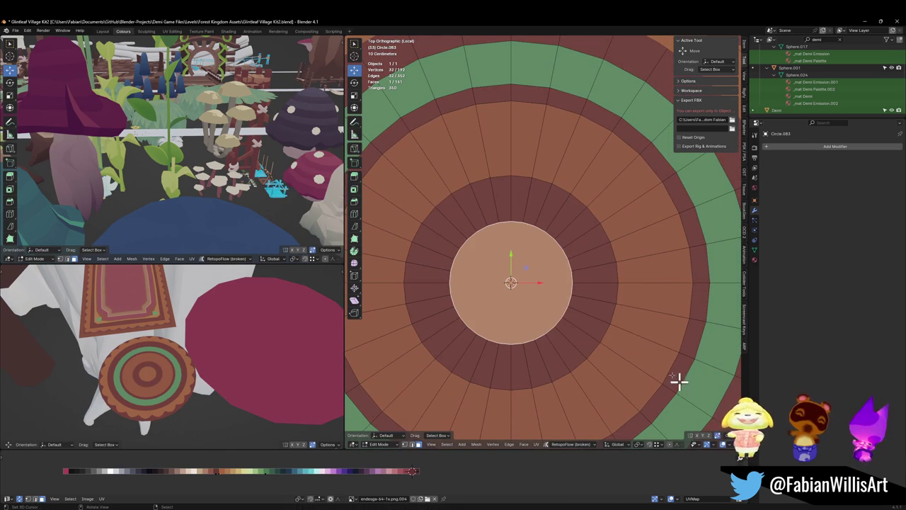
pyautogui.press('g')
pyautogui.press('g')
pyautogui.click(665, 276)
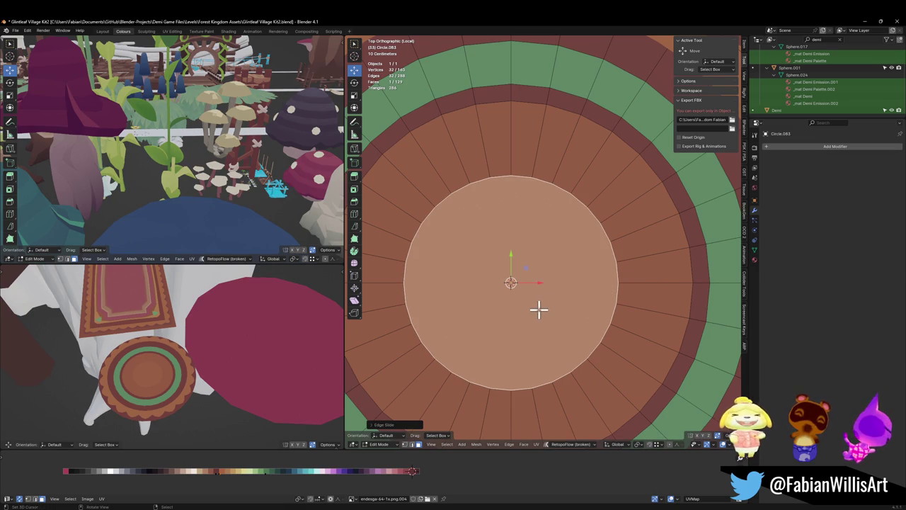
# Shift the centre disc's UVs horizontally to a lighter orange swatch.
pyautogui.press('g')
pyautogui.press('x')
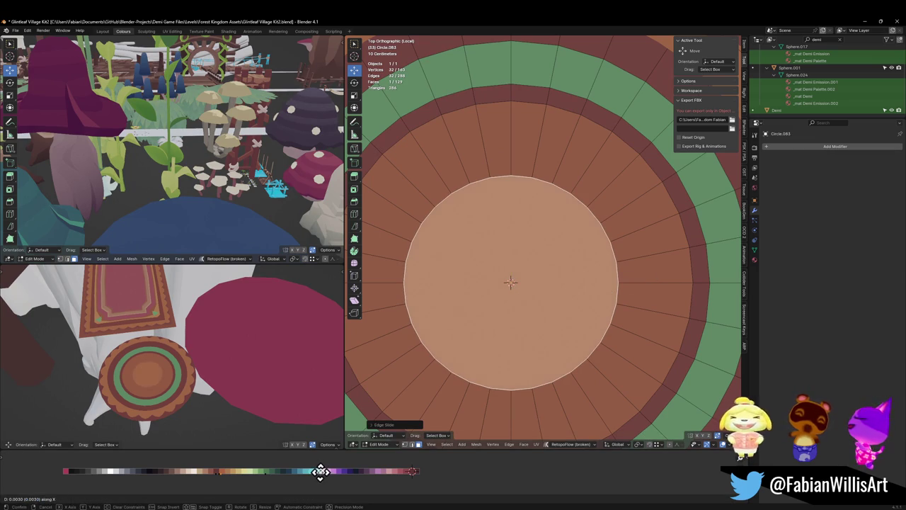
pyautogui.press('Escape')
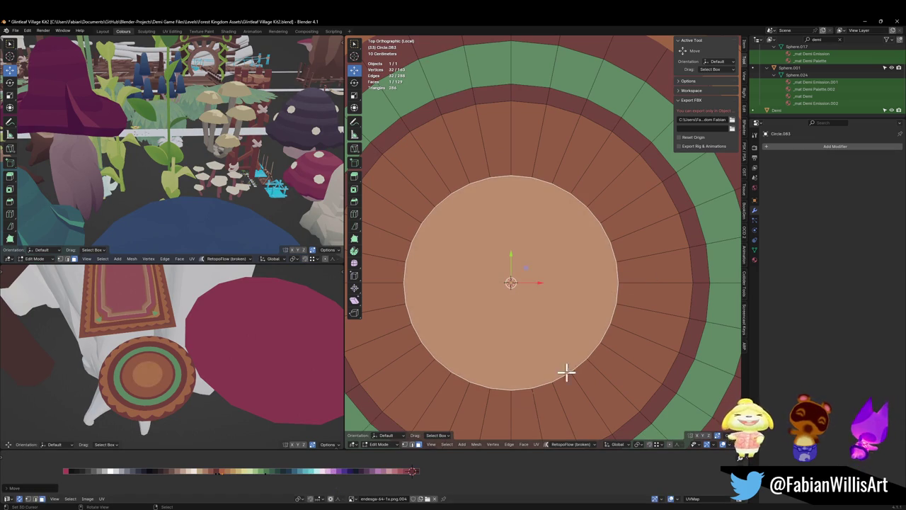
pyautogui.hotkey('alt', 'a')
# Slide the outer ring's edge loop inward to narrow the dark-red band, then save.
pyautogui.keyDown('alt'); pyautogui.click(677, 387); pyautogui.keyUp('alt')
pyautogui.press('g')
pyautogui.press('g')
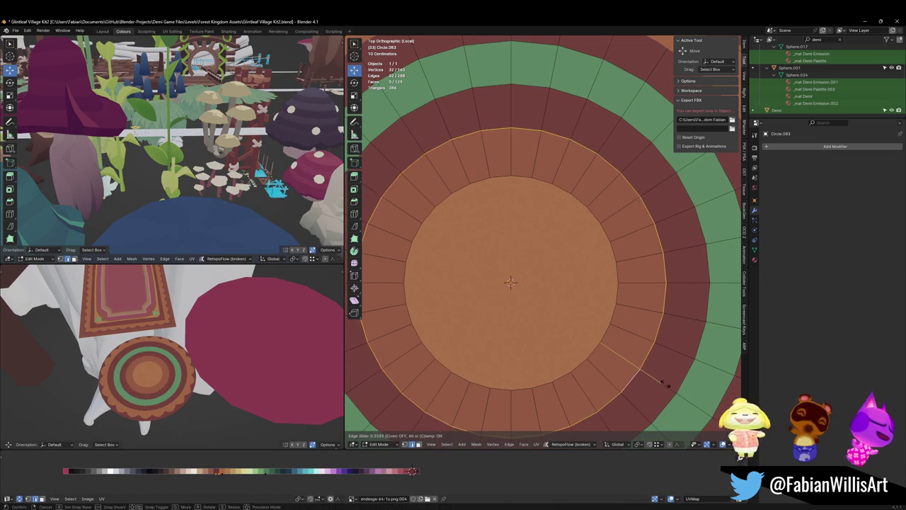
pyautogui.click(651, 380)
pyautogui.moveTo(184, 403)
pyautogui.mouseDown(button='middle')
pyautogui.moveTo(227, 389)
pyautogui.moveTo(223, 374)
pyautogui.mouseUp(button='middle')
pyautogui.hotkey('ctrl', 's')
pyautogui.hotkey('alt', 'a')
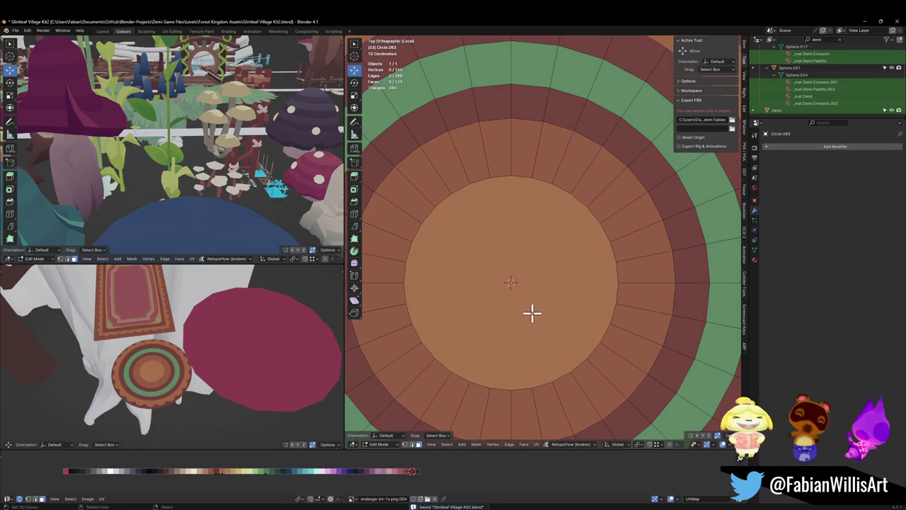
pyautogui.hotkey('shift', 'a')
# Add a plane at the rug centre, rotate it 45°, and scale it down.
pyautogui.click(525, 317)
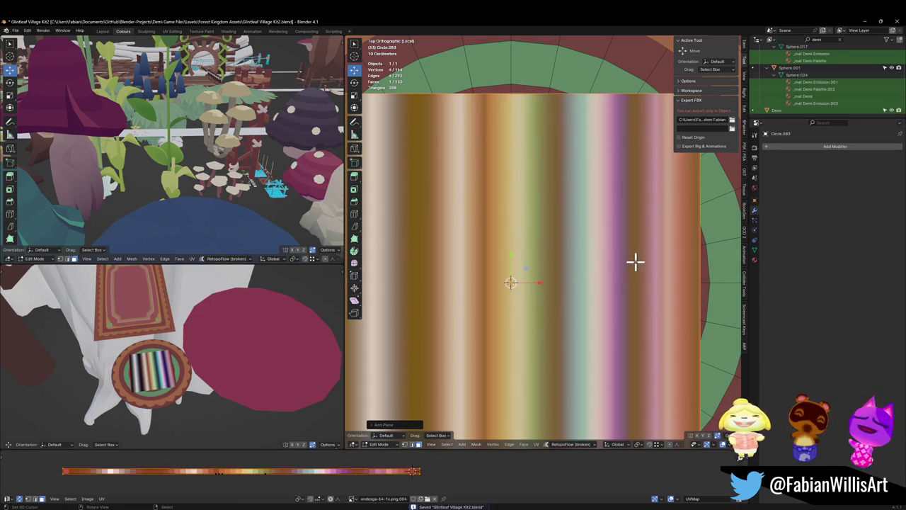
pyautogui.write('r45')
pyautogui.press('Return')
pyautogui.press('s')
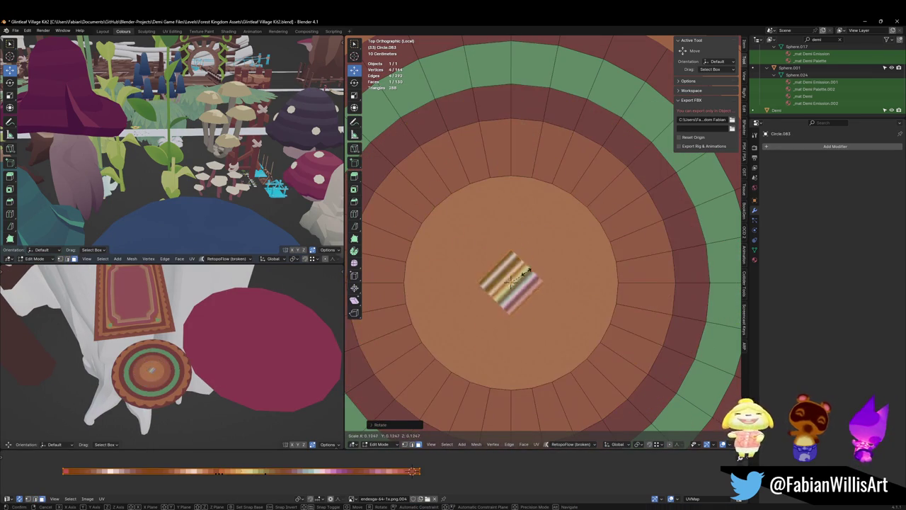
pyautogui.click(461, 313)
pyautogui.moveTo(462, 314)
pyautogui.mouseDown(button='middle')
pyautogui.moveTo(551, 261)
pyautogui.moveTo(540, 263)
pyautogui.mouseUp(button='middle')
# Lift the diamond plane along Z just above the rug and save.
pyautogui.press('g')
pyautogui.press('z')
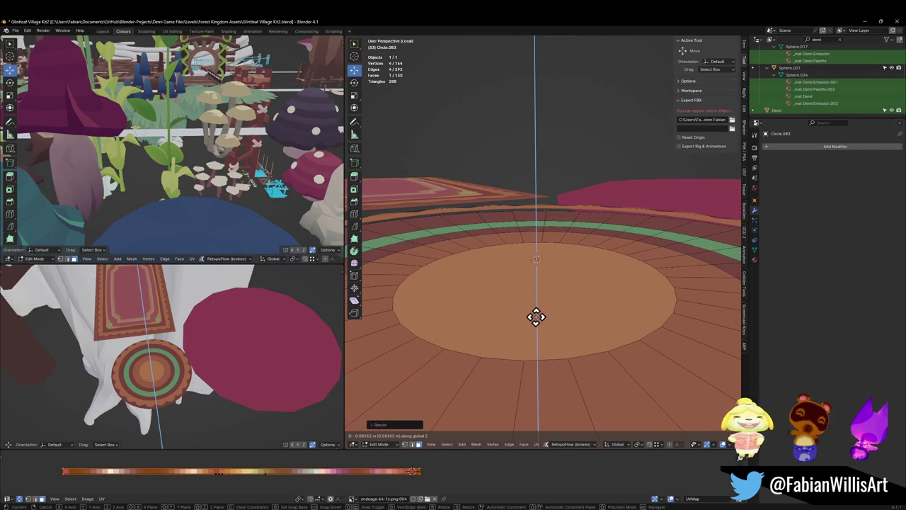
pyautogui.rightClick(543, 302)
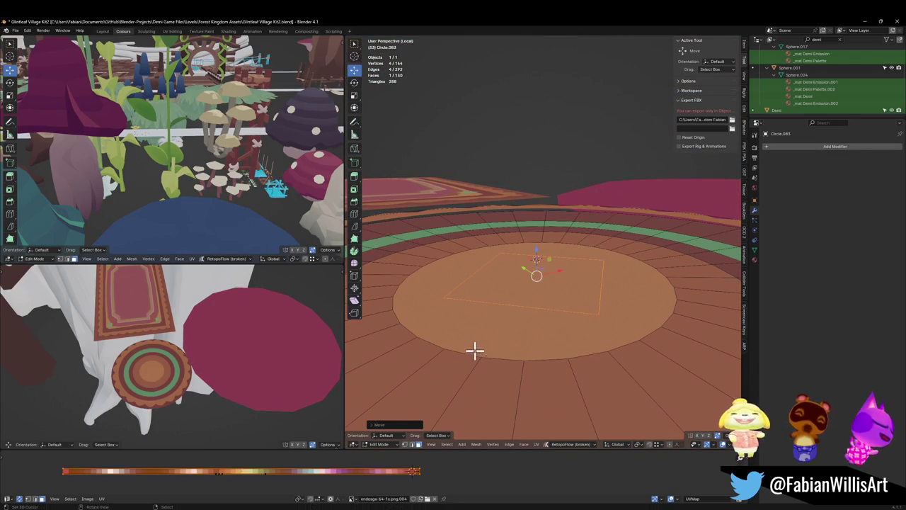
pyautogui.press('g')
pyautogui.press('z')
pyautogui.click(553, 315)
pyautogui.hotkey('ctrl', 's')
# Give the diamond a flat orange colour and shrink it to a smaller size.
pyautogui.hotkey('shift', 's')
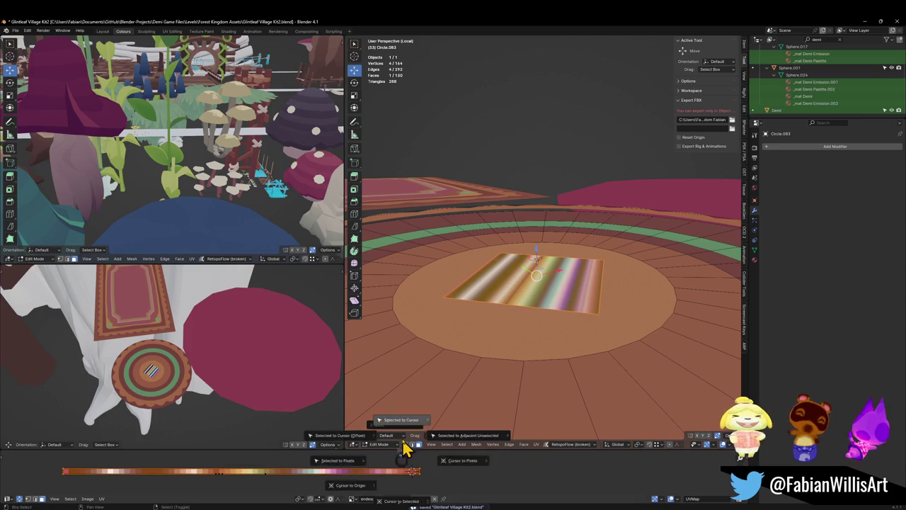
pyautogui.click(405, 453)
pyautogui.press('g')
pyautogui.click(400, 470)
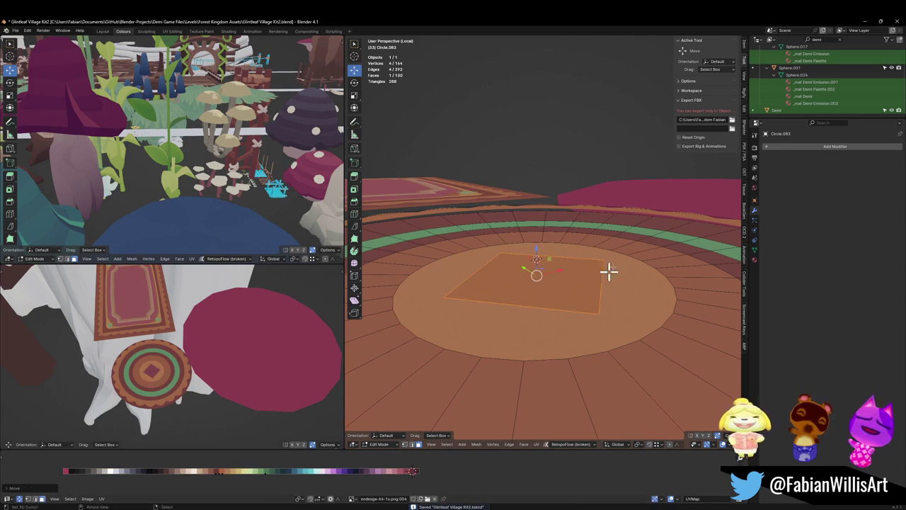
pyautogui.press('s')
pyautogui.click(585, 266)
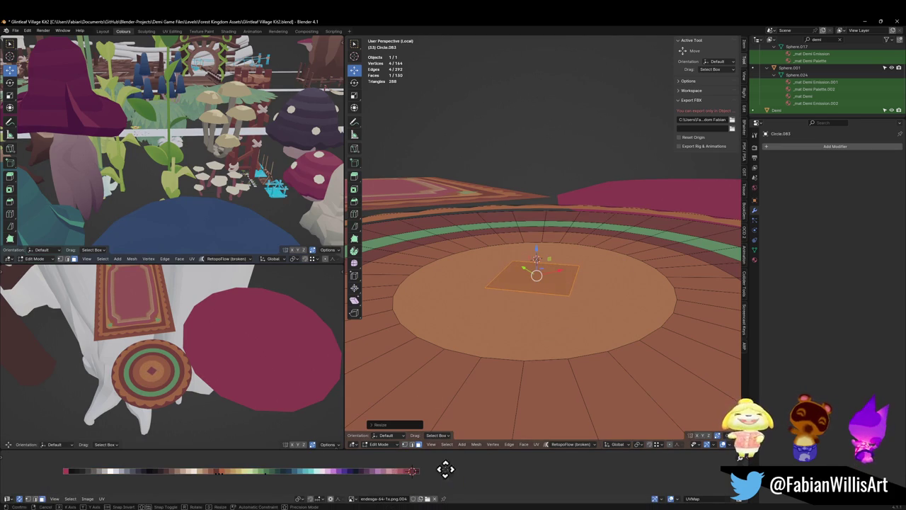
# Move the diamond's UVs to a light orange swatch and save the file.
pyautogui.press('g')
pyautogui.press('x')
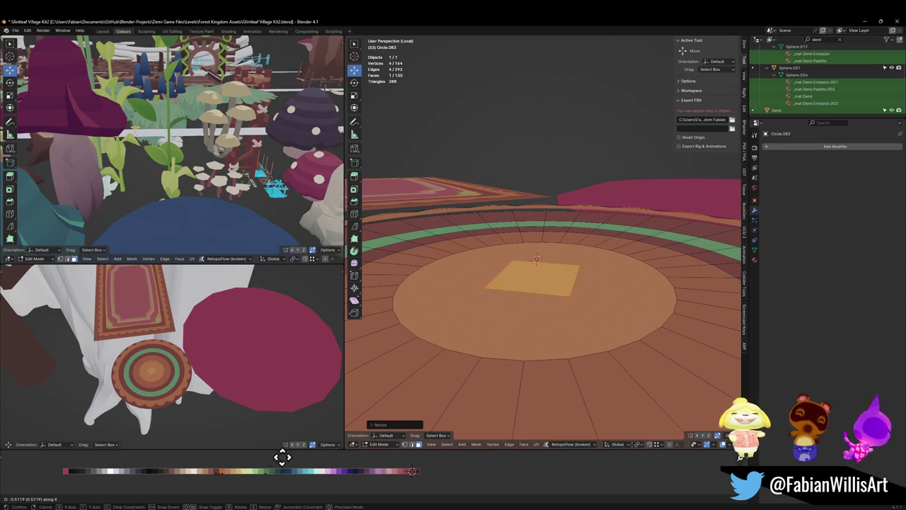
pyautogui.click(298, 459)
pyautogui.moveTo(208, 349)
pyautogui.mouseDown(button='middle')
pyautogui.moveTo(231, 350)
pyautogui.moveTo(261, 372)
pyautogui.moveTo(232, 346)
pyautogui.moveTo(244, 347)
pyautogui.moveTo(223, 373)
pyautogui.moveTo(233, 378)
pyautogui.moveTo(243, 353)
pyautogui.moveTo(224, 358)
pyautogui.mouseUp(button='middle')
pyautogui.hotkey('ctrl', 's')
pyautogui.scroll(3, 192, 364)
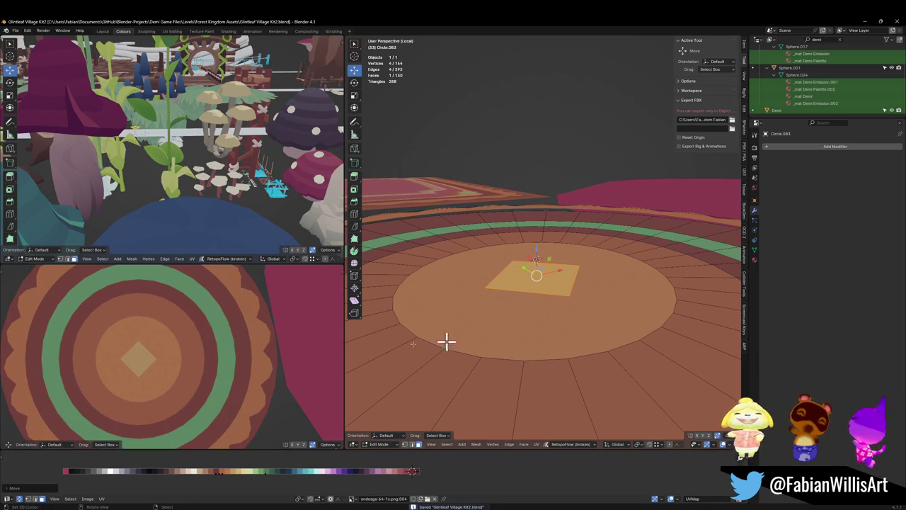
pyautogui.scroll(-5, 223, 352)
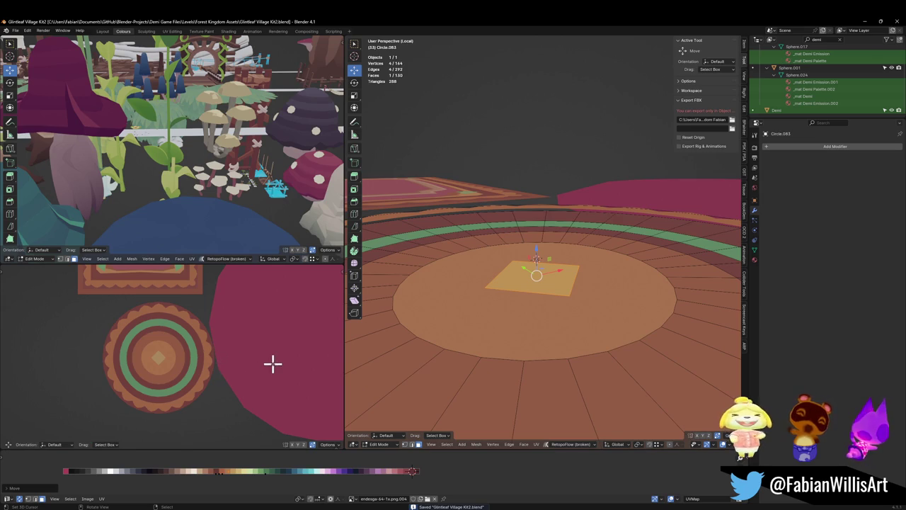
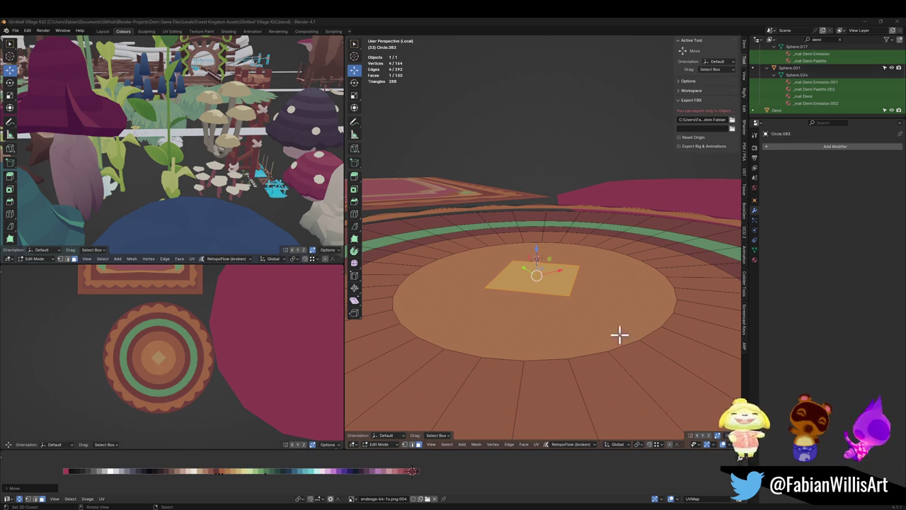
# View the rug straight down from the top, save the file, and check its mesh in Edit Mode.
pyautogui.scroll(-4, 588, 287)
pyautogui.scroll(-2, 592, 300)
pyautogui.moveTo(592, 300); pyautogui.dragTo(685, 291, button='middle')
pyautogui.press('Tab')
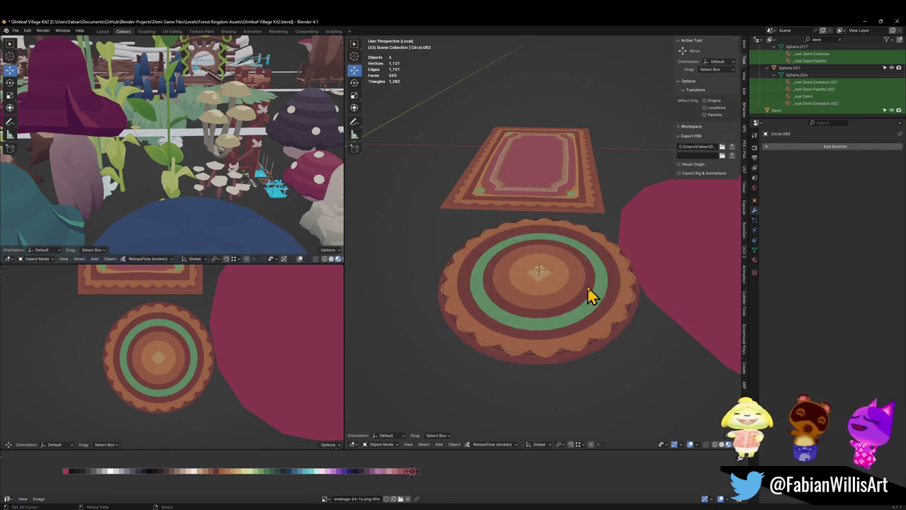
pyautogui.press('KP_7')
pyautogui.hotkey('ctrl', 's')
pyautogui.scroll(2, 570, 302)
pyautogui.press('Tab')
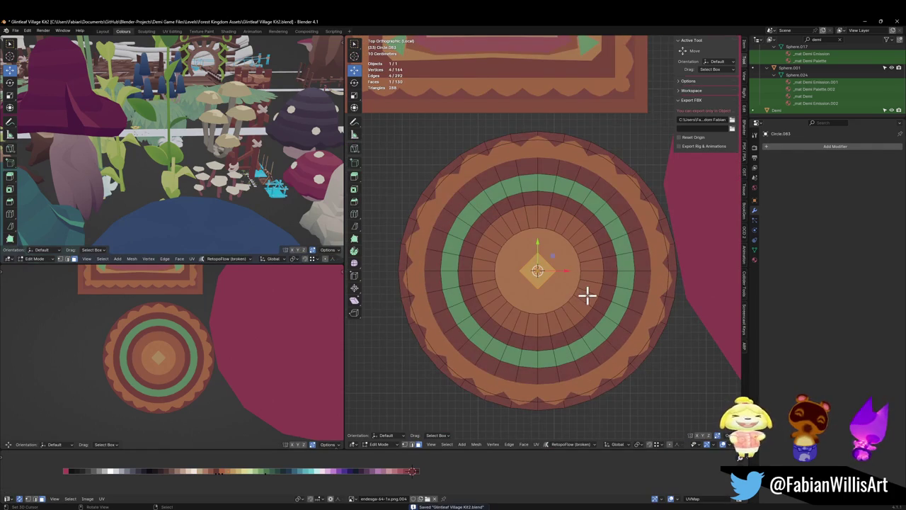
pyautogui.press('Tab')
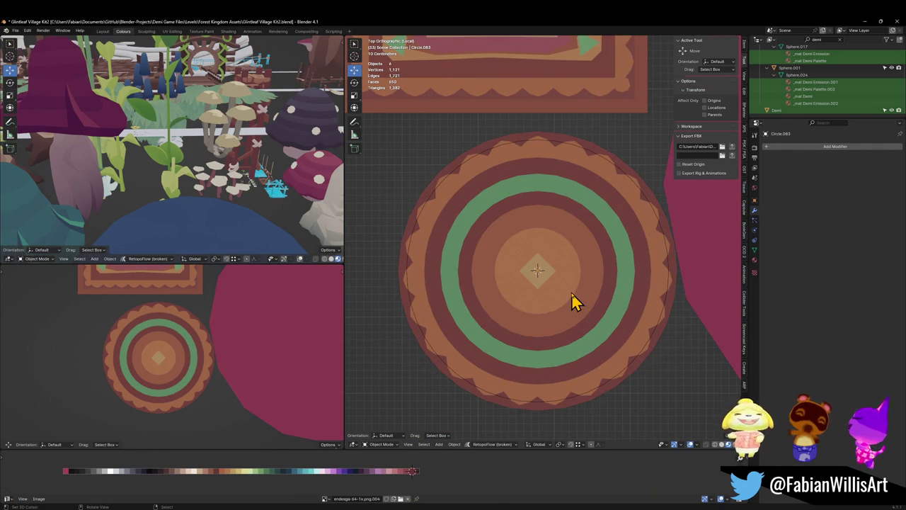
# Select the rug's outer boundary loop in Edit Mode and scale it slightly inward.
pyautogui.scroll(1, 571, 303)
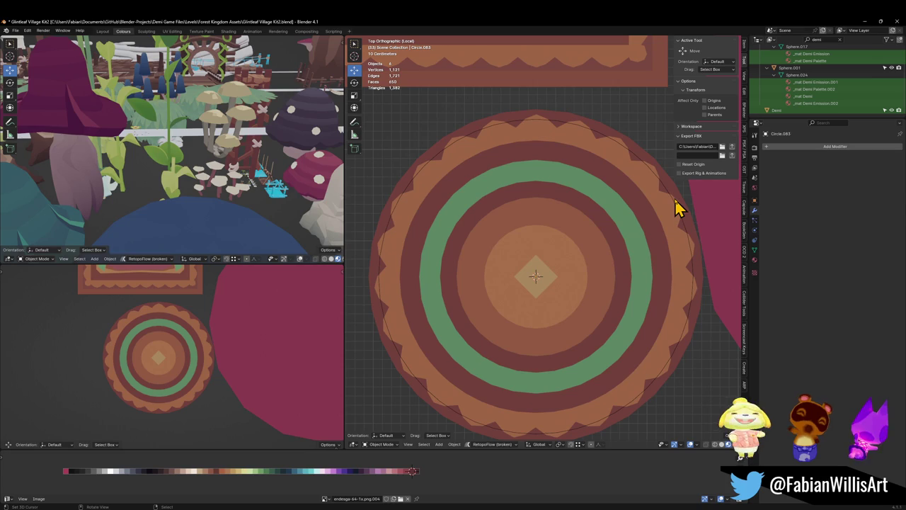
pyautogui.press('Tab')
pyautogui.scroll(-3, 680, 239)
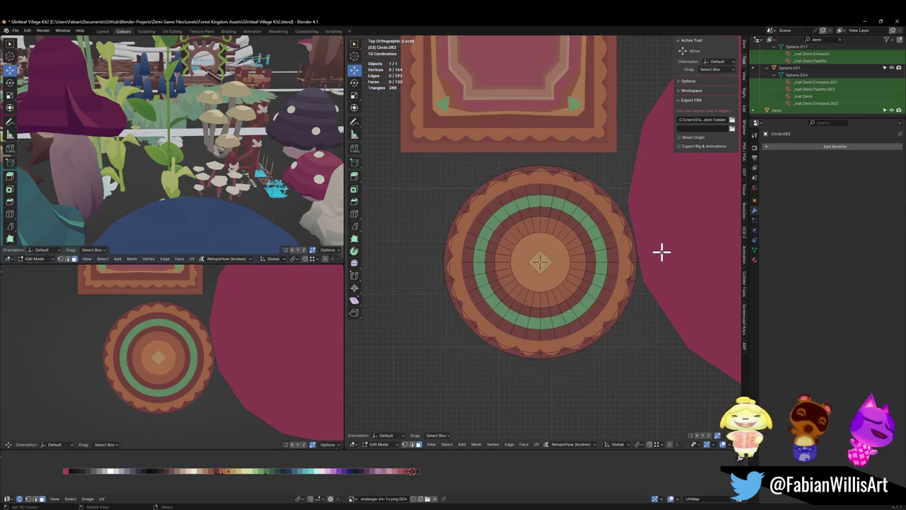
pyautogui.keyDown('alt'); pyautogui.click(635, 240); pyautogui.keyUp('alt')
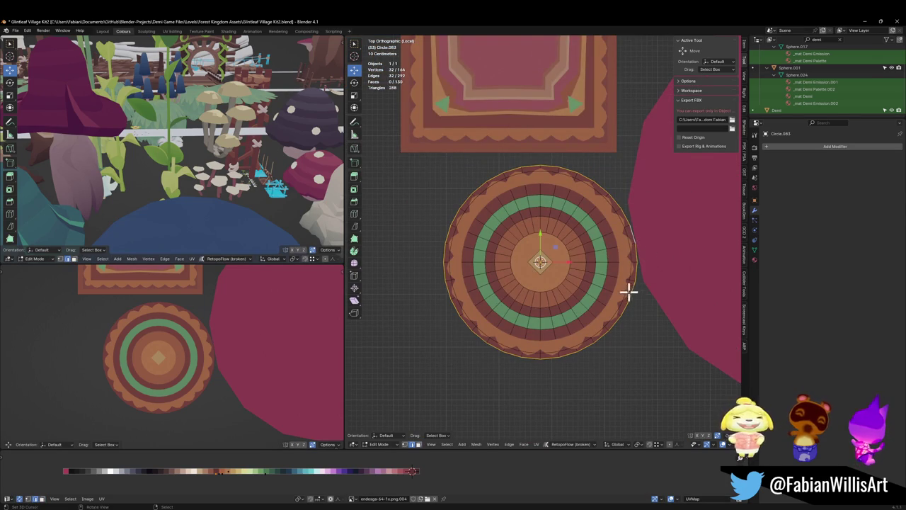
pyautogui.press('s')
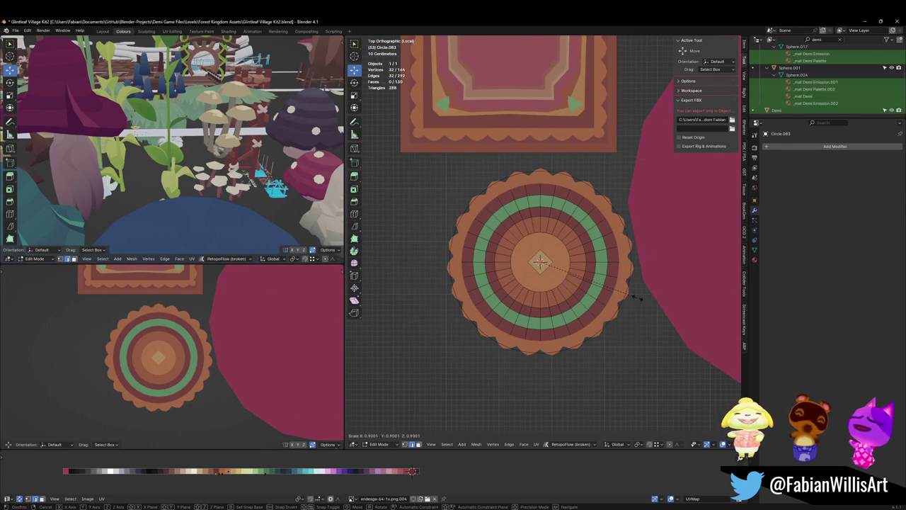
pyautogui.click(641, 296)
# Extrude the outer loop into a wide rim and lower its outermost edge on Z into a slope.
pyautogui.press('e')
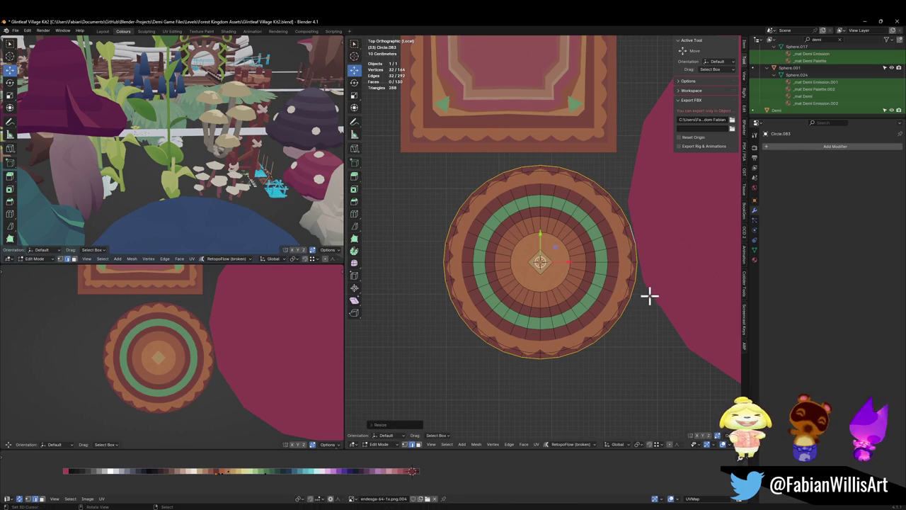
pyautogui.press('s')
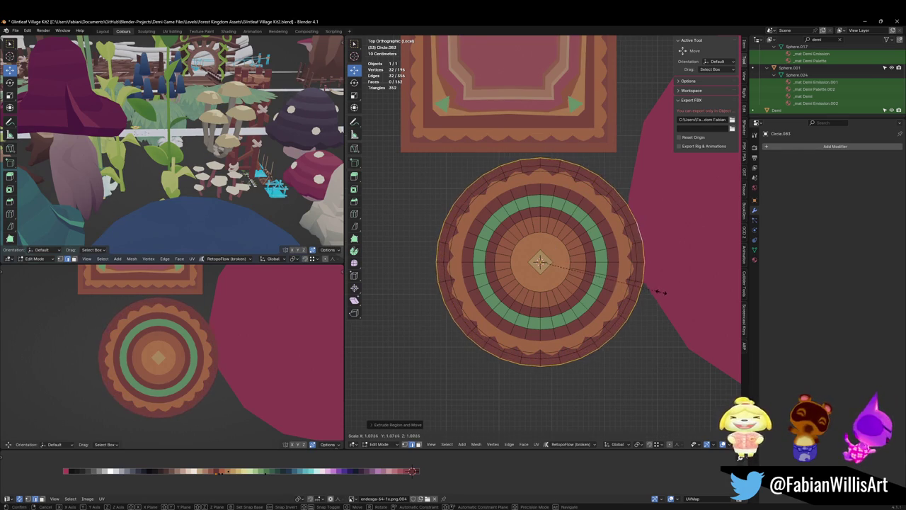
pyautogui.click(641, 289)
pyautogui.keyDown('alt'); pyautogui.click(636, 285); pyautogui.keyUp('alt')
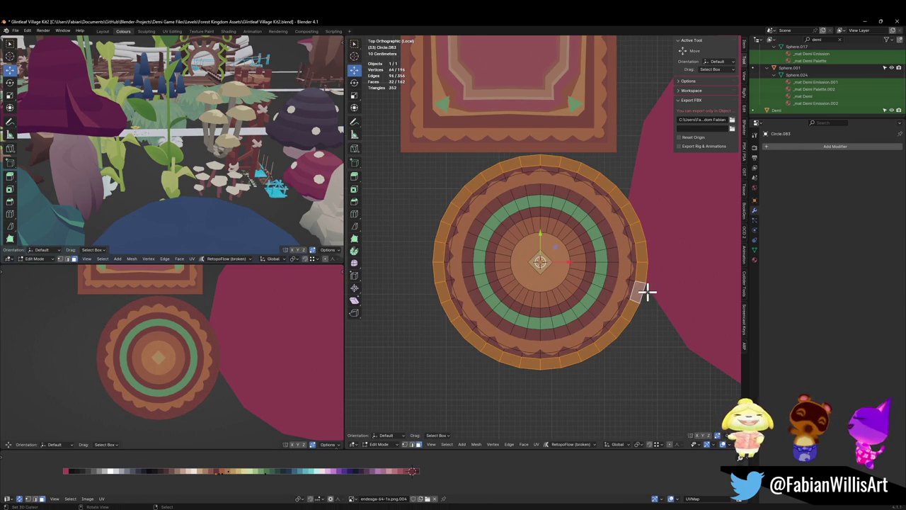
pyautogui.hotkey('alt', 'a')
pyautogui.press('2')
pyautogui.keyDown('alt'); pyautogui.click(624, 314); pyautogui.keyUp('alt')
pyautogui.moveTo(634, 312); pyautogui.dragTo(641, 259, button='middle')
pyautogui.press('g')
pyautogui.press('z')
pyautogui.click(645, 269)
# Assign the rim faces the dark-red palette colour and return to Object Mode.
pyautogui.press('3')
pyautogui.keyDown('alt'); pyautogui.click(638, 327); pyautogui.keyUp('alt')
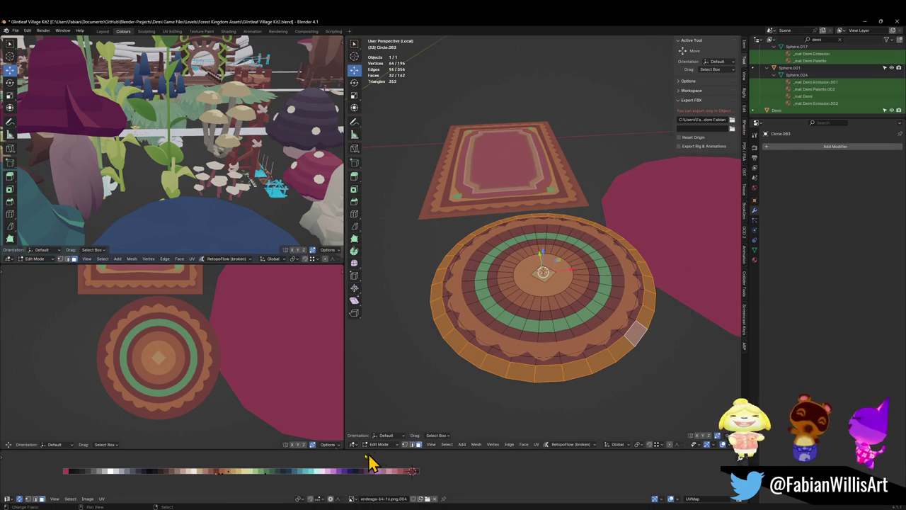
pyautogui.click(317, 477)
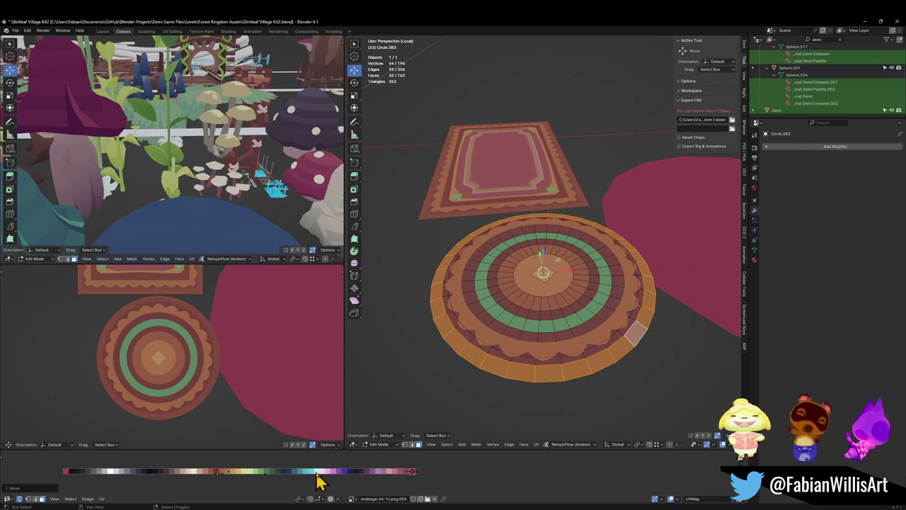
pyautogui.click(649, 331)
pyautogui.scroll(4, 187, 372)
pyautogui.moveTo(189, 376)
pyautogui.mouseDown(button='middle')
pyautogui.moveTo(213, 328)
pyautogui.moveTo(199, 339)
pyautogui.moveTo(200, 363)
pyautogui.moveTo(263, 366)
pyautogui.moveTo(213, 378)
pyautogui.mouseUp(button='middle')
pyautogui.press('Tab')
# Save, then duplicate the rug's three curve parts and place the copy below the original.
pyautogui.hotkey('ctrl', 's')
pyautogui.moveTo(593, 316); pyautogui.dragTo(572, 366, button='middle')
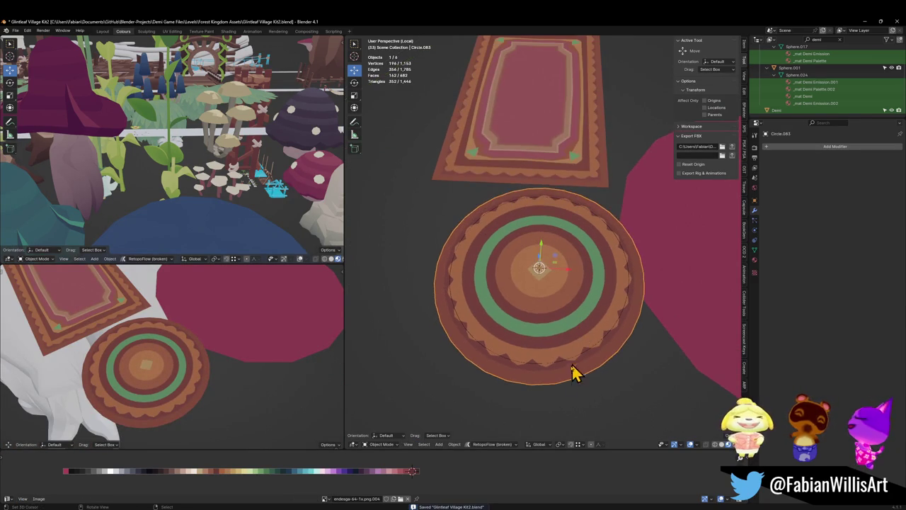
pyautogui.click(560, 367)
pyautogui.rightClick(561, 370)
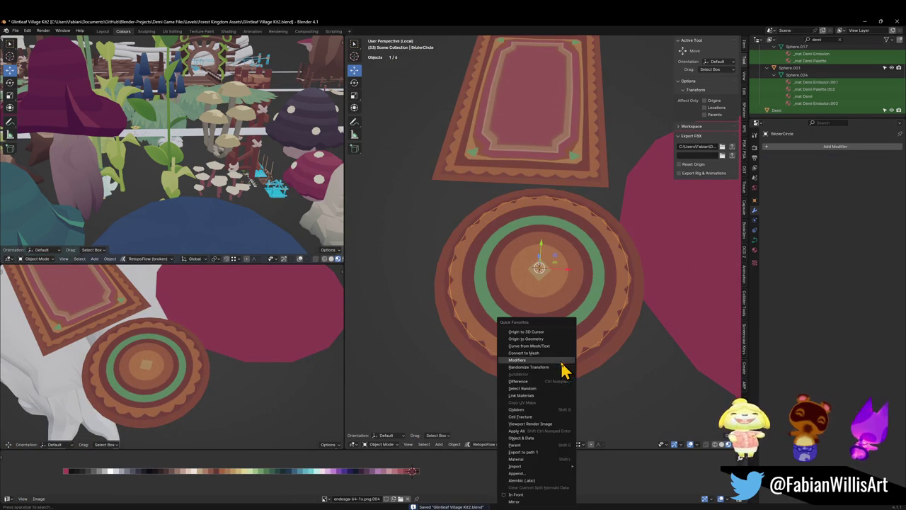
pyautogui.click(524, 493)
pyautogui.keyDown('shift'); pyautogui.click(546, 283); pyautogui.keyUp('shift')
pyautogui.scroll(-3, 543, 274)
pyautogui.hotkey('shift', 'd')
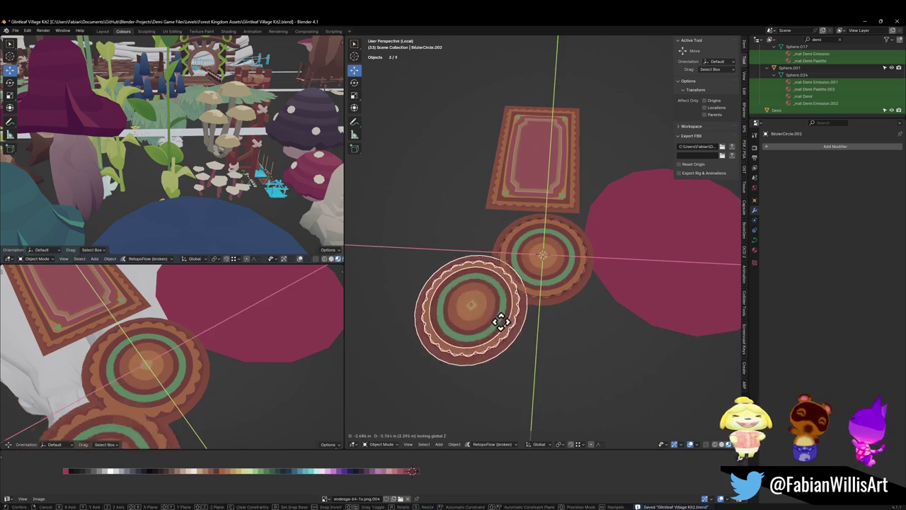
pyautogui.click(536, 387)
# Convert the duplicated rug curves to meshes and delete an unneeded part of the copy.
pyautogui.rightClick(538, 382)
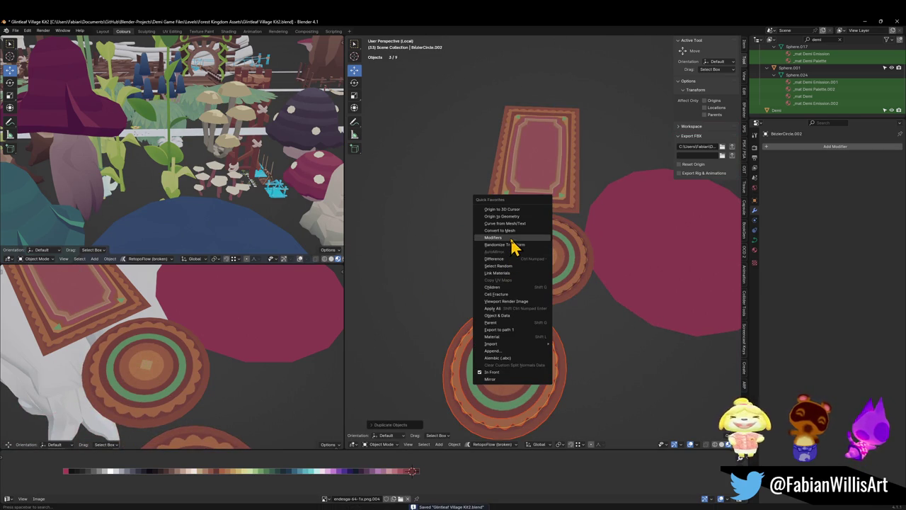
pyautogui.click(516, 242)
pyautogui.click(550, 352)
pyautogui.scroll(5, 532, 390)
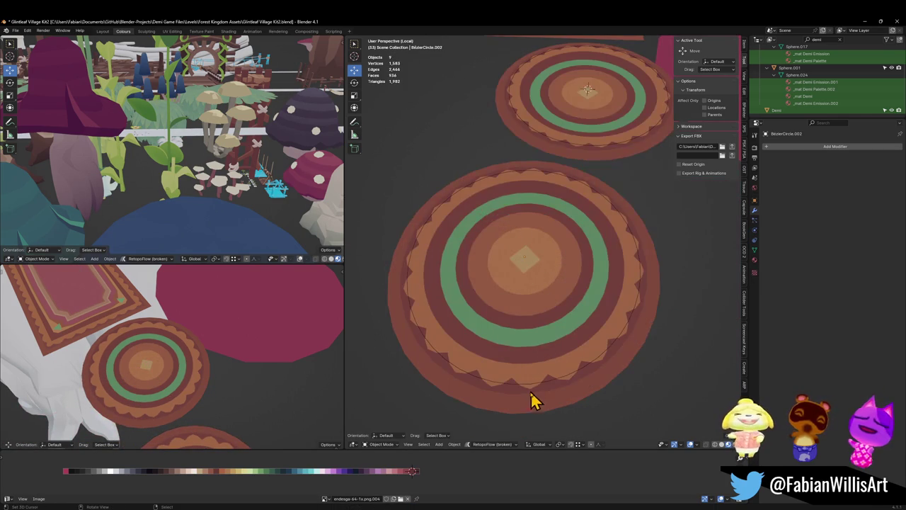
pyautogui.click(551, 389)
pyautogui.click(565, 379)
pyautogui.press('Delete')
pyautogui.click(567, 381)
# Merge the lower rug's pieces into one object, save, and rename it Carpet.
pyautogui.keyDown('shift'); pyautogui.click(571, 377); pyautogui.keyUp('shift')
pyautogui.press('Delete')
pyautogui.hotkey('ctrl', 's')
pyautogui.press('F2')
pyautogui.write('Carpet')
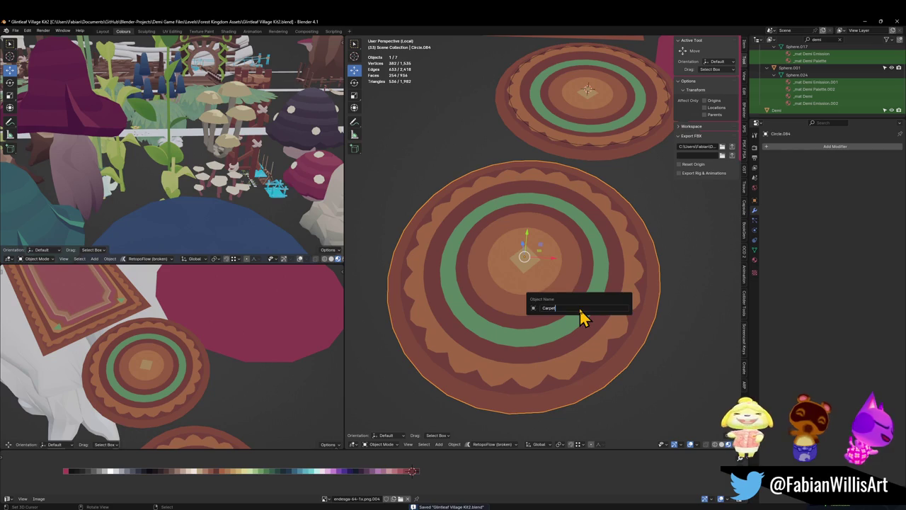
pyautogui.press('Return')
# Leave local view and frame the white carpet inside the house room.
pyautogui.scroll(-3, 580, 308)
pyautogui.scroll(-4, 588, 268)
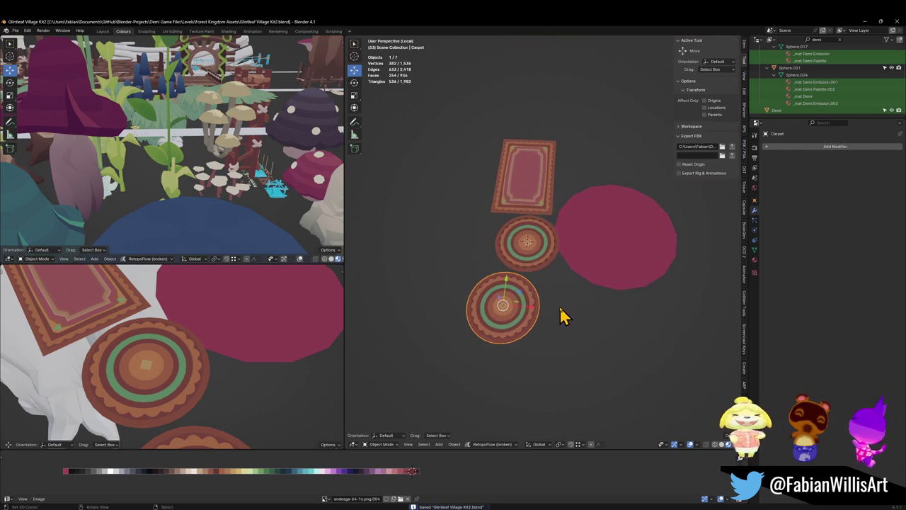
pyautogui.press('KP_Divide')
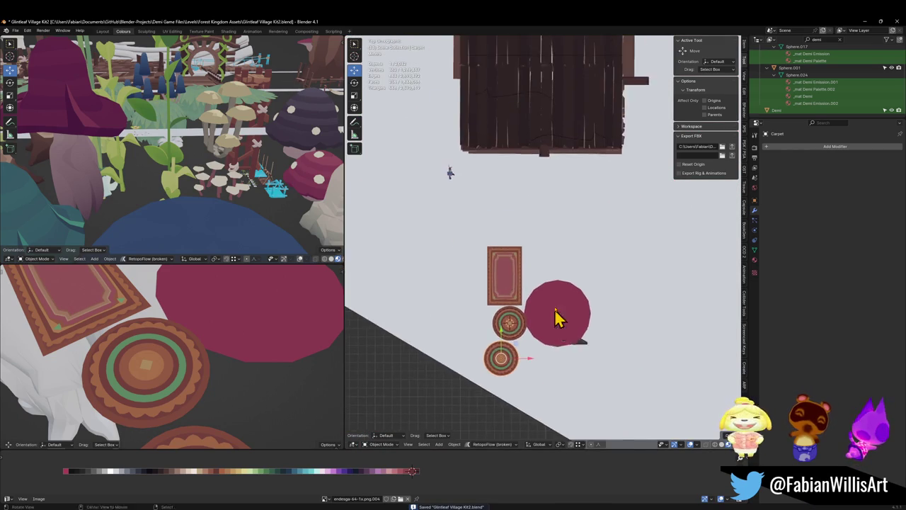
pyautogui.moveTo(555, 327); pyautogui.dragTo(553, 238, button='middle')
pyautogui.press('KP_Decimal')
# Snap the Carpet to the 3D cursor on the floor and delete the white placeholder carpet.
pyautogui.keyDown('shift'); pyautogui.rightClick(556, 319); pyautogui.keyUp('shift')
pyautogui.hotkey('shift', 's')
pyautogui.click(567, 308)
pyautogui.scroll(2, 566, 307)
pyautogui.scroll(2, 570, 305)
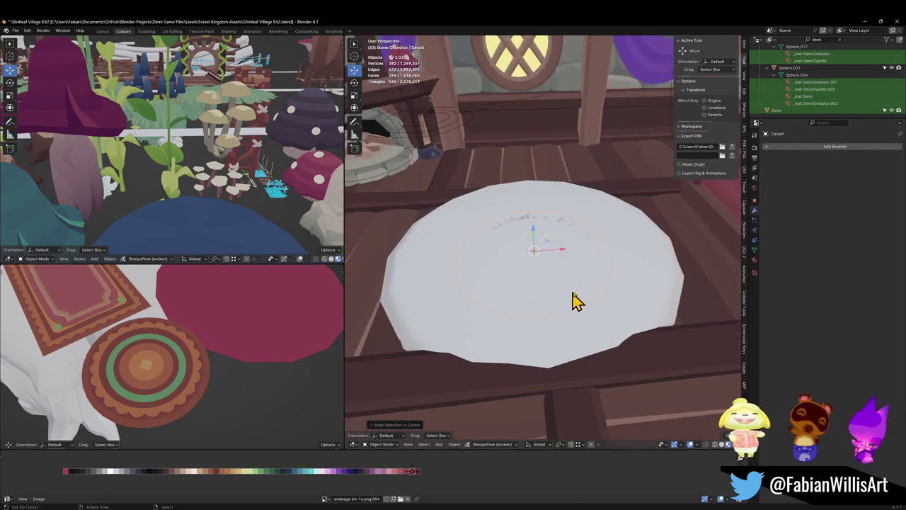
pyautogui.press('Delete')
# Scale the patterned rug up and slide it along X toward the couch.
pyautogui.click(550, 278)
pyautogui.press('s')
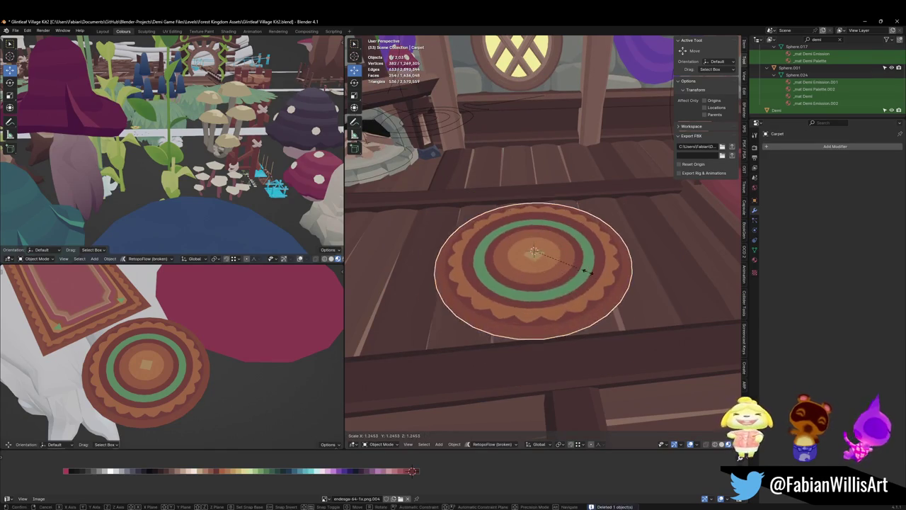
pyautogui.click(612, 272)
pyautogui.moveTo(595, 293); pyautogui.dragTo(562, 299, button='middle')
pyautogui.press('g')
pyautogui.press('x')
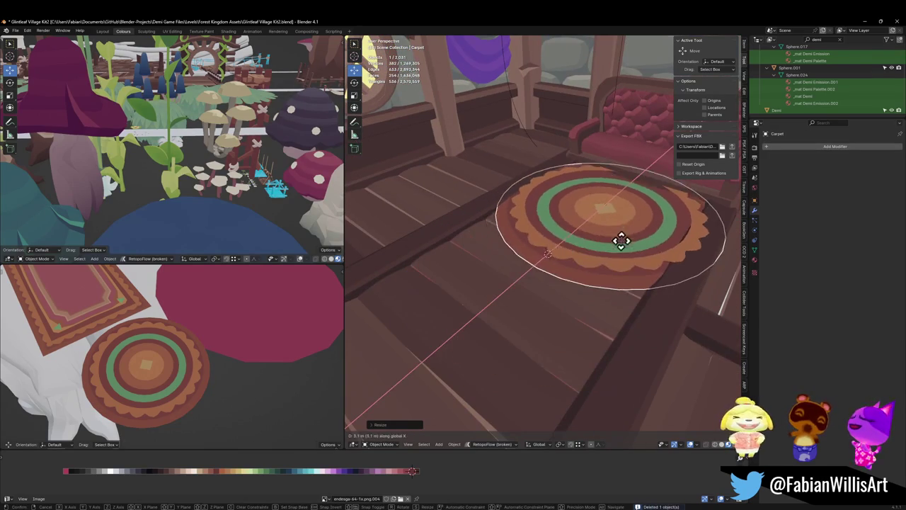
pyautogui.click(632, 230)
# Flatten the rug on Z and lower it vertically toward the floorboards.
pyautogui.scroll(3, 637, 226)
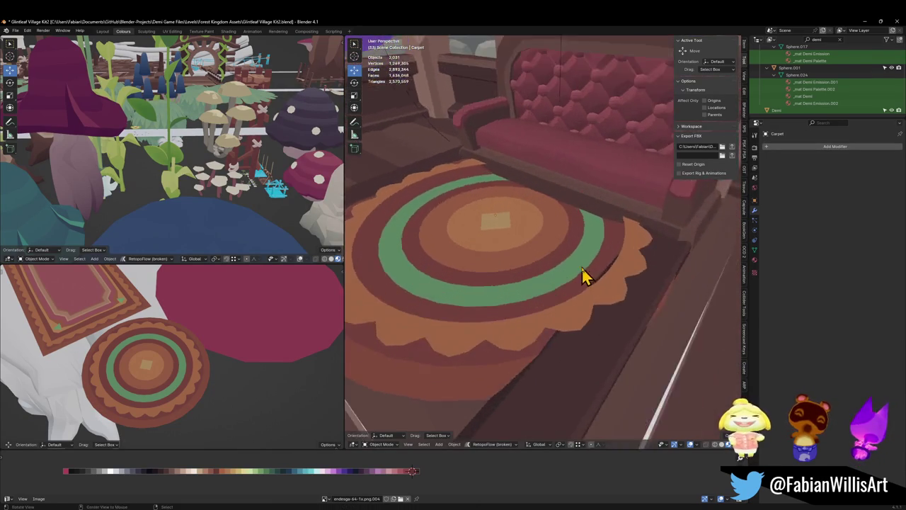
pyautogui.moveTo(584, 266); pyautogui.dragTo(621, 252, button='middle')
pyautogui.click(627, 247)
pyautogui.press('s')
pyautogui.press('z')
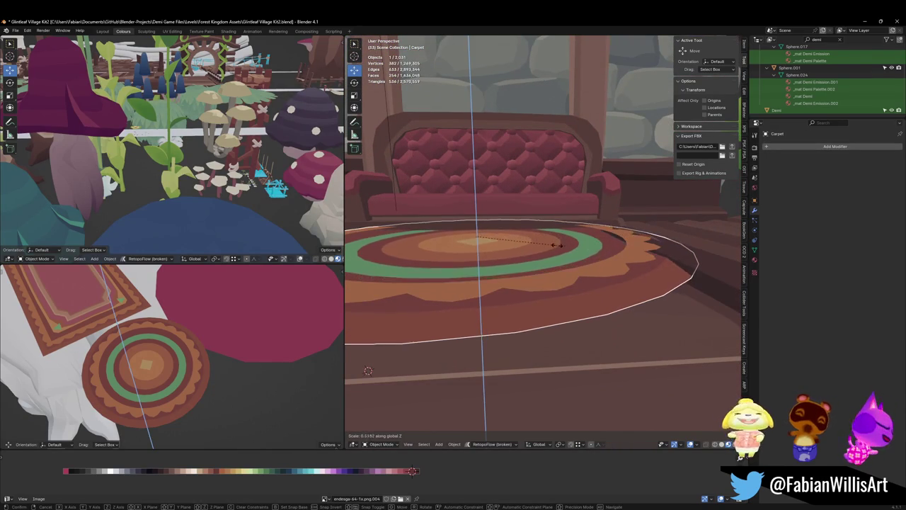
pyautogui.click(528, 245)
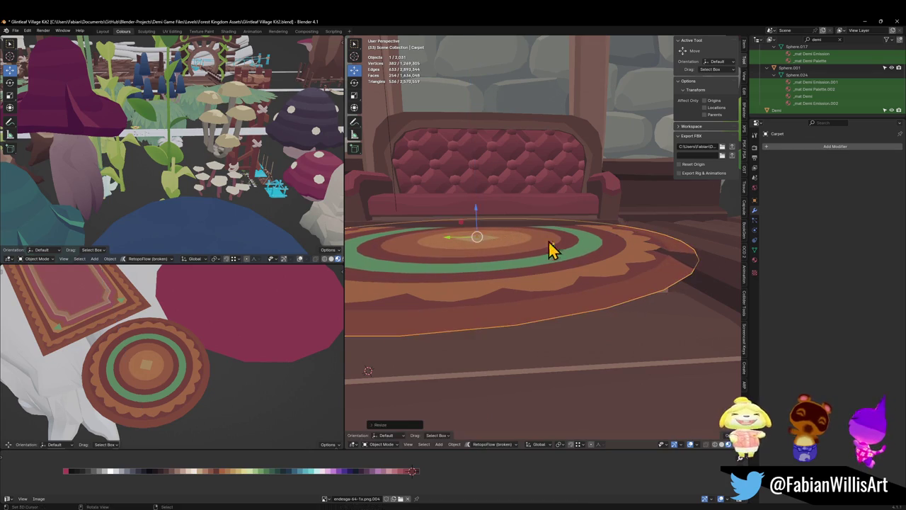
pyautogui.press('g')
pyautogui.press('z')
pyautogui.click(561, 249)
pyautogui.moveTo(566, 259)
pyautogui.mouseDown(button='middle')
pyautogui.moveTo(595, 265)
pyautogui.moveTo(545, 269)
pyautogui.moveTo(570, 278)
pyautogui.mouseUp(button='middle')
pyautogui.press('g')
pyautogui.press('z')
pyautogui.click(584, 264)
# Fine-tune the rug's height on Z and shrink it to a smaller size.
pyautogui.scroll(-3, 546, 267)
pyautogui.scroll(5, 546, 267)
pyautogui.click(538, 294)
pyautogui.press('g')
pyautogui.press('z')
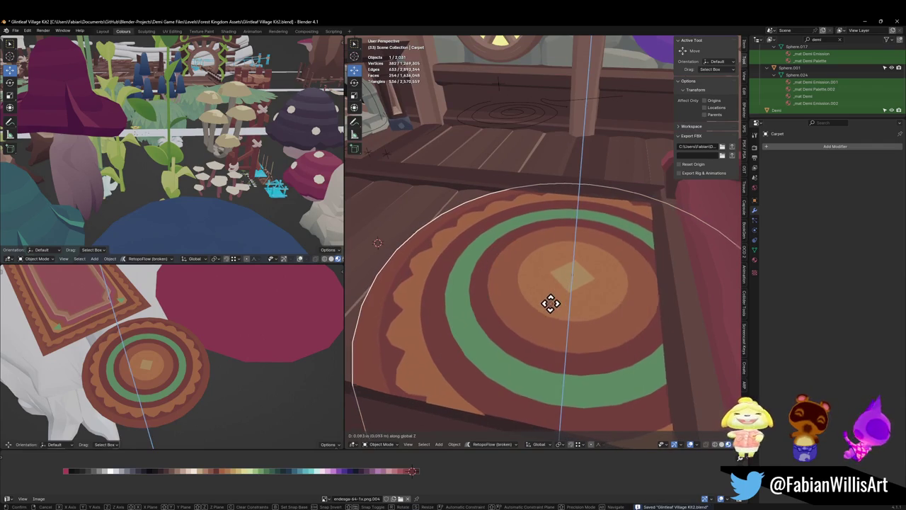
pyautogui.click(543, 313)
pyautogui.press('s')
pyautogui.click(629, 297)
# Reposition the carpet along X beside the couch, rescale it, and save Glintleaf Village Kit2.blend.
pyautogui.moveTo(630, 299); pyautogui.dragTo(591, 285, button='middle')
pyautogui.moveTo(646, 286)
pyautogui.mouseDown(button='middle')
pyautogui.moveTo(547, 289)
pyautogui.moveTo(562, 293)
pyautogui.mouseUp(button='middle')
pyautogui.click(562, 293)
pyautogui.press('g')
pyautogui.press('x')
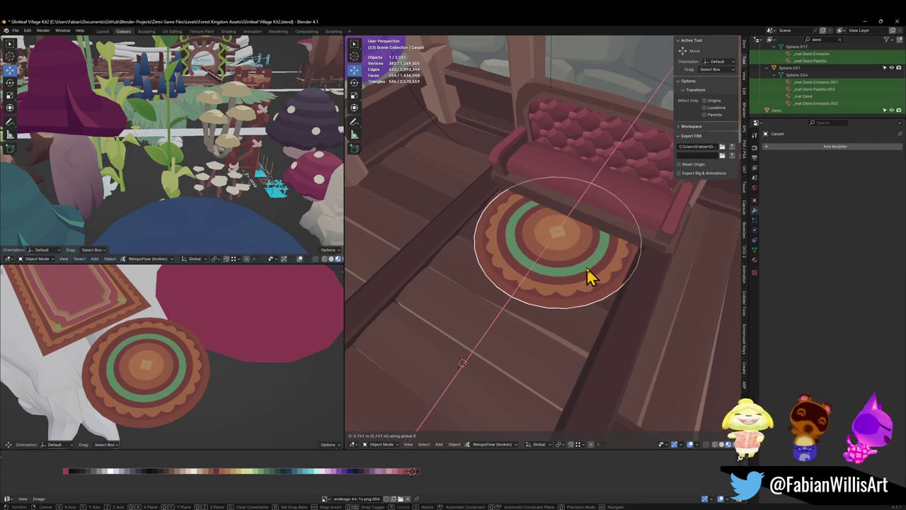
pyautogui.click(592, 277)
pyautogui.press('s')
pyautogui.click(634, 275)
pyautogui.moveTo(592, 277)
pyautogui.mouseDown(button='middle')
pyautogui.moveTo(590, 290)
pyautogui.moveTo(546, 269)
pyautogui.moveTo(576, 269)
pyautogui.moveTo(546, 267)
pyautogui.mouseUp(button='middle')
pyautogui.hotkey('ctrl', 's')
# Walk through the scene toward the bridge and blue trees.
pyautogui.scroll(-2, 546, 269)
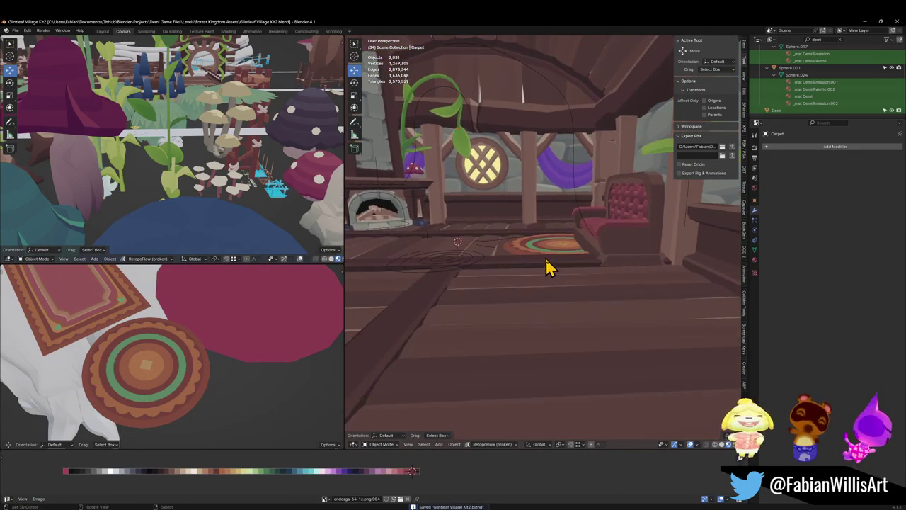
pyautogui.scroll(2, 529, 267)
pyautogui.scroll(-4, 542, 295)
pyautogui.scroll(-1, 542, 269)
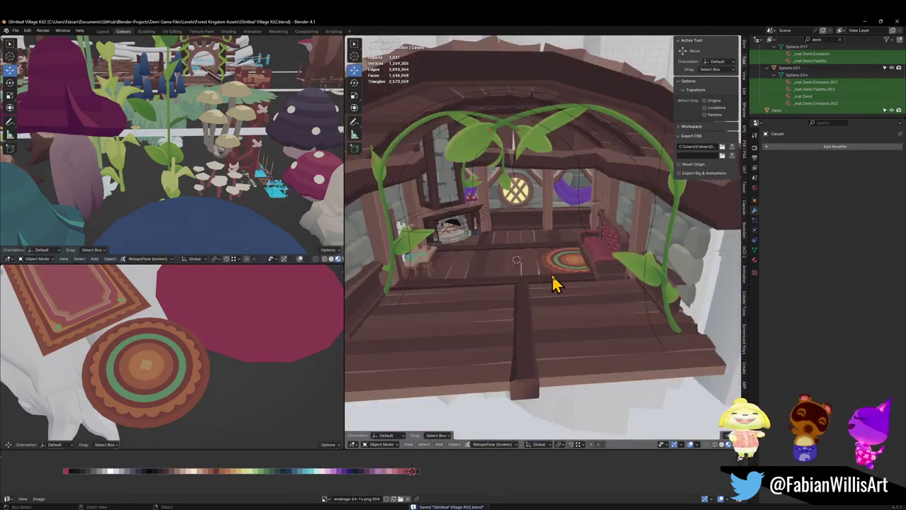
pyautogui.scroll(4, 545, 259)
pyautogui.scroll(-2, 574, 293)
pyautogui.moveTo(592, 299)
pyautogui.mouseDown(button='middle')
pyautogui.moveTo(580, 283)
pyautogui.moveTo(598, 303)
pyautogui.mouseUp(button='middle')
pyautogui.hotkey('shift', '`')
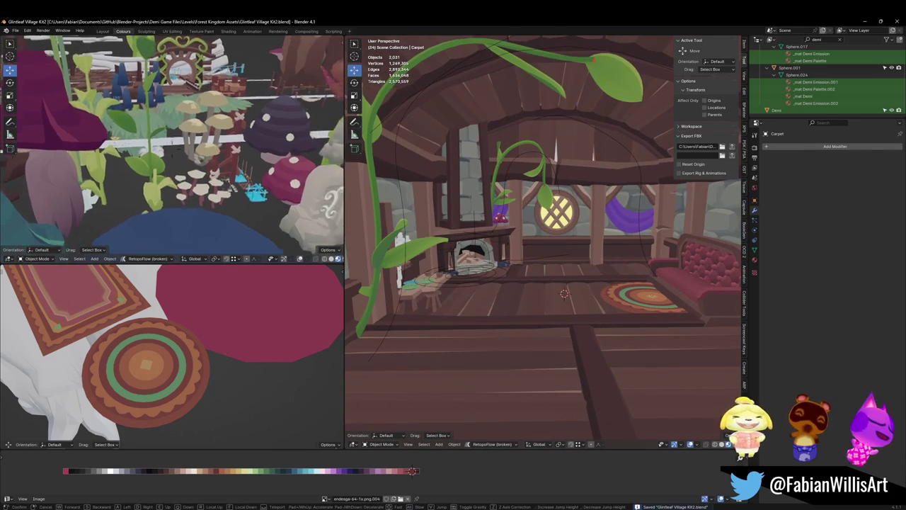
pyautogui.press('w')
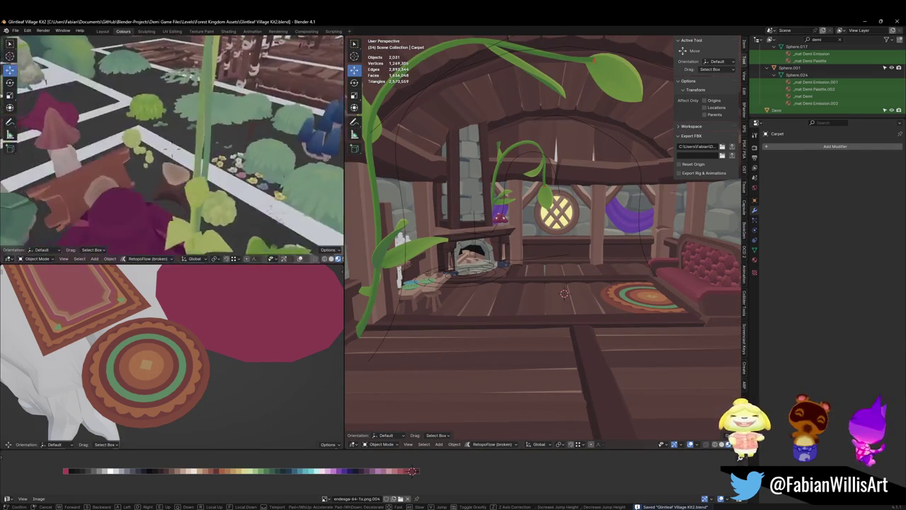
# Duplicate a blue mushroom cluster and bring it to a marked spot inside the room.
pyautogui.click(178, 158)
pyautogui.click(180, 162)
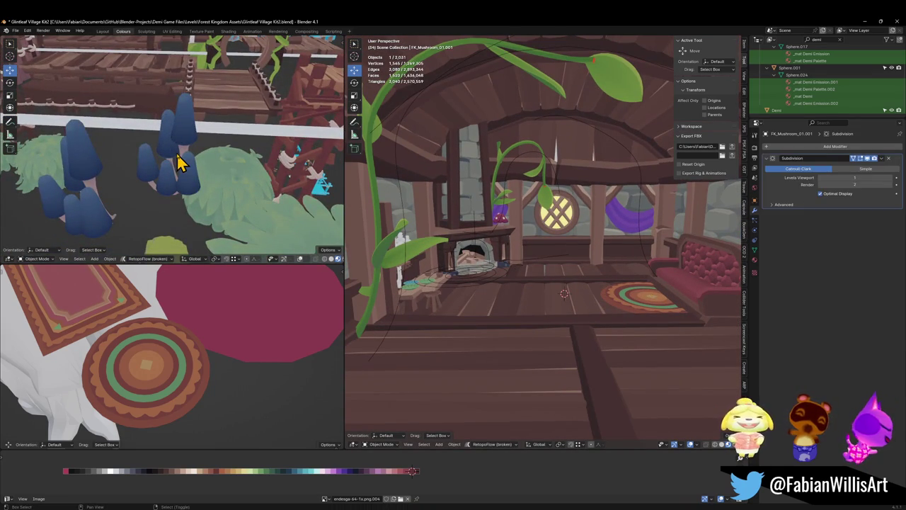
pyautogui.hotkey('shift', 's')
pyautogui.click(591, 248)
pyautogui.moveTo(593, 247); pyautogui.dragTo(563, 235, button='middle')
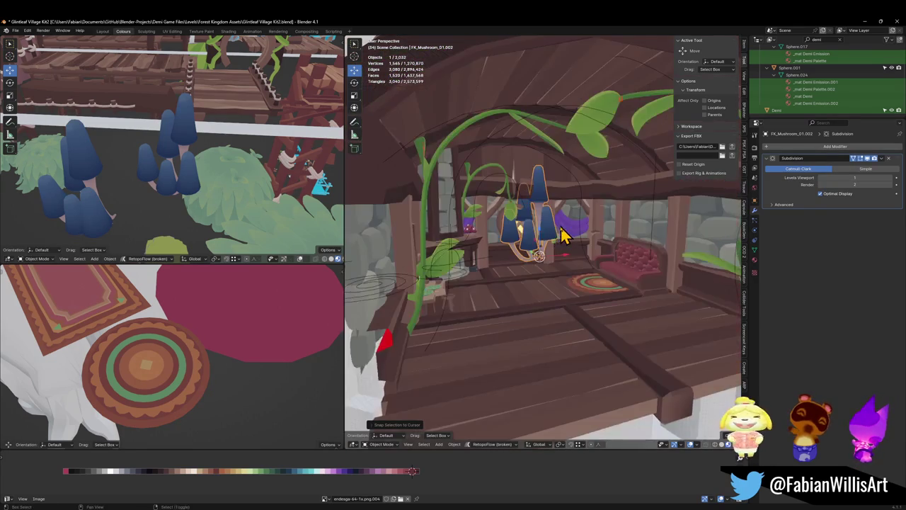
pyautogui.press('g')
pyautogui.hotkey('shift', 'z')
pyautogui.click(609, 234)
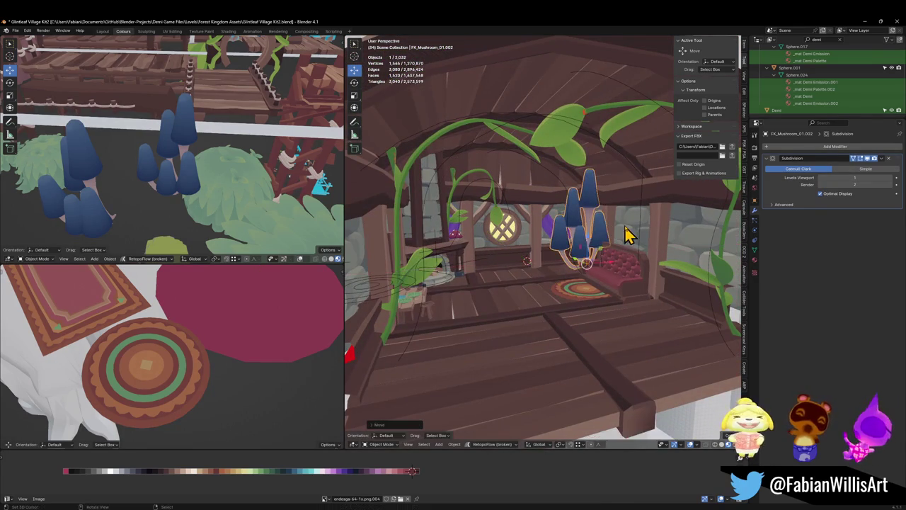
# Shrink the mushroom copy, move it beside the couch at the same height, and rotate it.
pyautogui.press('s')
pyautogui.click(618, 227)
pyautogui.moveTo(617, 238); pyautogui.dragTo(602, 257, button='middle')
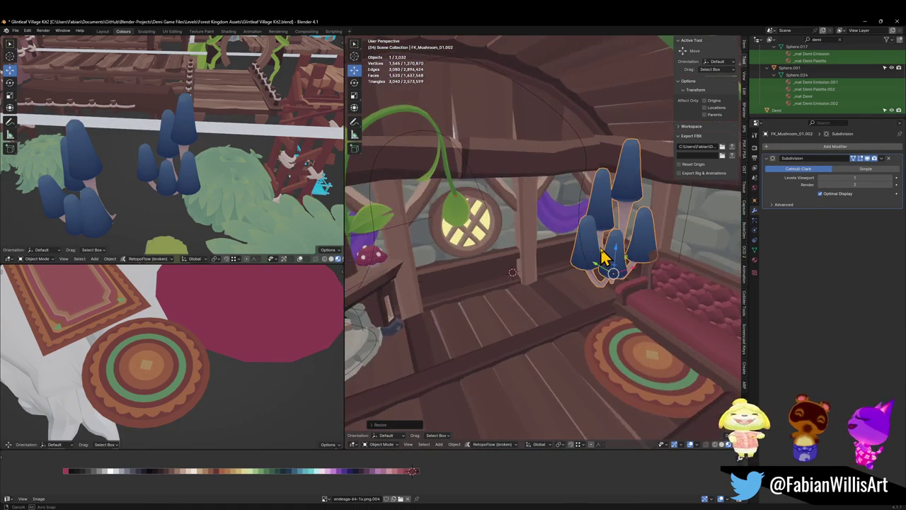
pyautogui.press('g')
pyautogui.hotkey('shift', 'z')
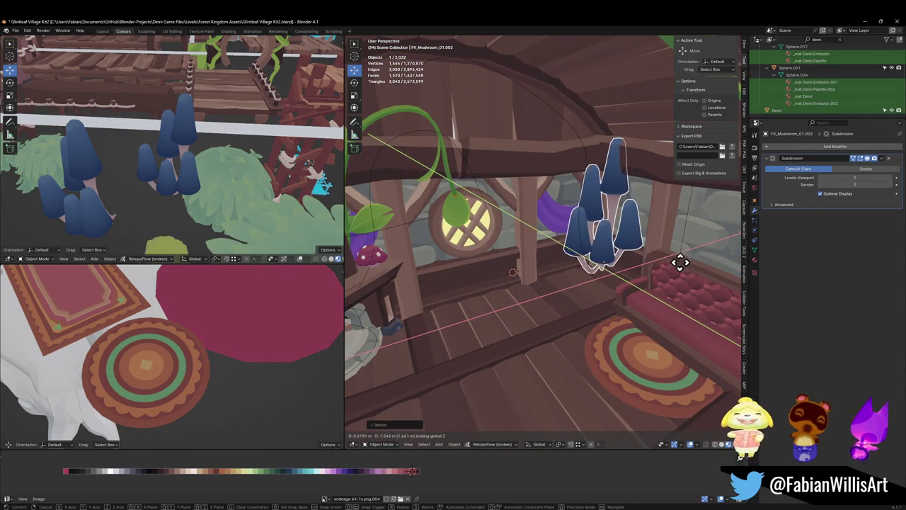
pyautogui.click(674, 264)
pyautogui.moveTo(673, 263)
pyautogui.mouseDown(button='middle')
pyautogui.moveTo(613, 254)
pyautogui.moveTo(635, 263)
pyautogui.mouseUp(button='middle')
pyautogui.press('g')
pyautogui.press('r')
pyautogui.click(662, 263)
# Adjust the view on the house and enter Edit Mode on the mushroom's mesh.
pyautogui.scroll(3, 609, 253)
pyautogui.scroll(-2, 530, 259)
pyautogui.scroll(-3, 522, 263)
pyautogui.scroll(-2, 517, 261)
pyautogui.moveTo(517, 261); pyautogui.dragTo(591, 256, button='middle')
pyautogui.scroll(4, 622, 255)
pyautogui.press('Tab')
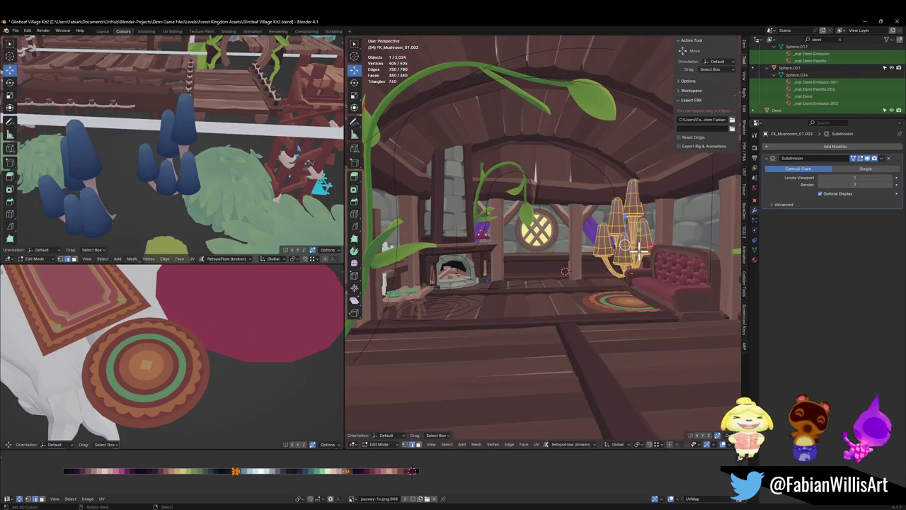
# Select the mushroom mesh, then shift its UVs along X on the palette, scale them, and shift again.
pyautogui.press('a')
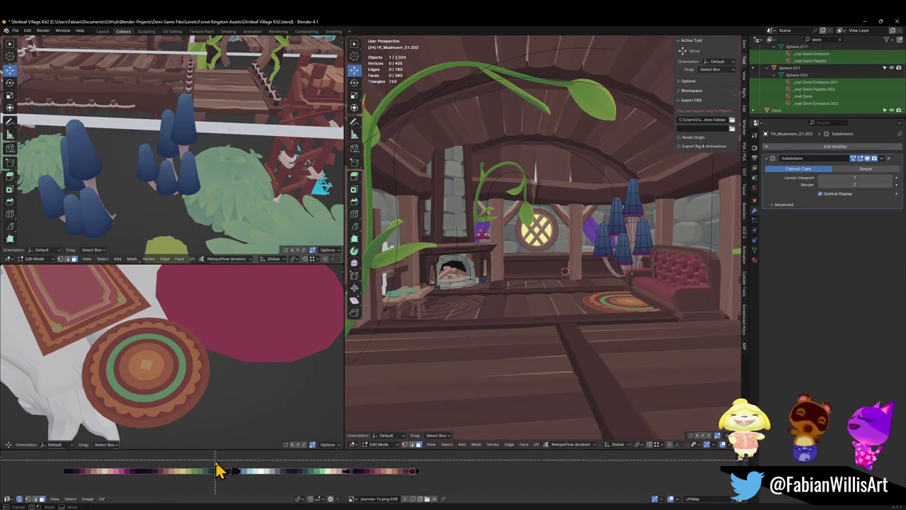
pyautogui.moveTo(218, 467); pyautogui.dragTo(275, 495)
pyautogui.hotkey('shift', '`')
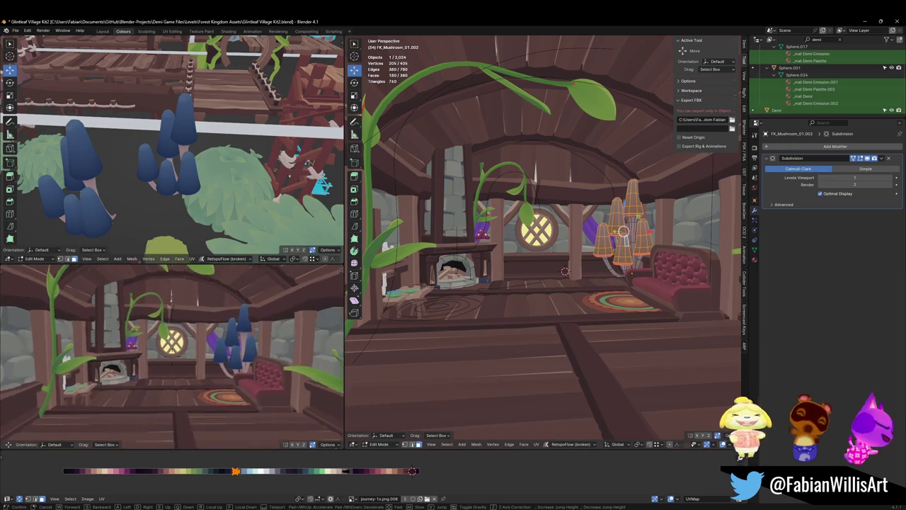
pyautogui.press('g')
pyautogui.press('x')
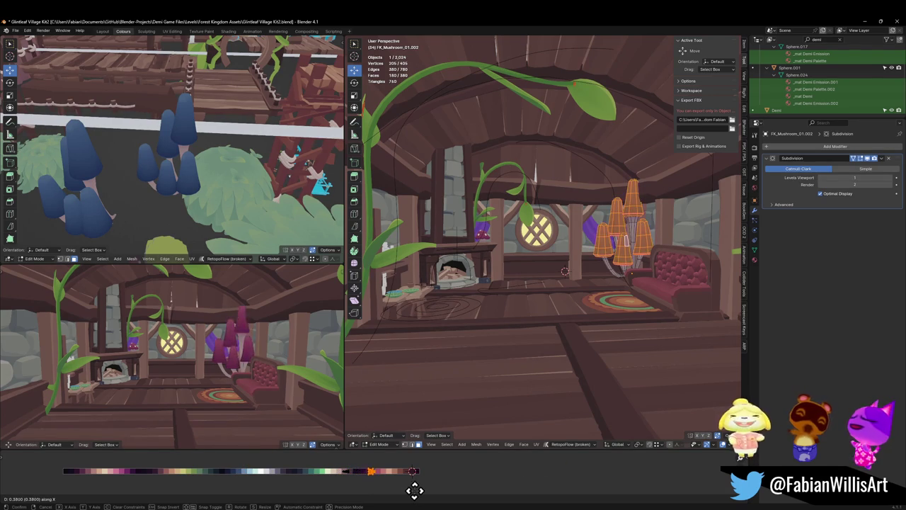
pyautogui.click(410, 489)
pyautogui.press('s')
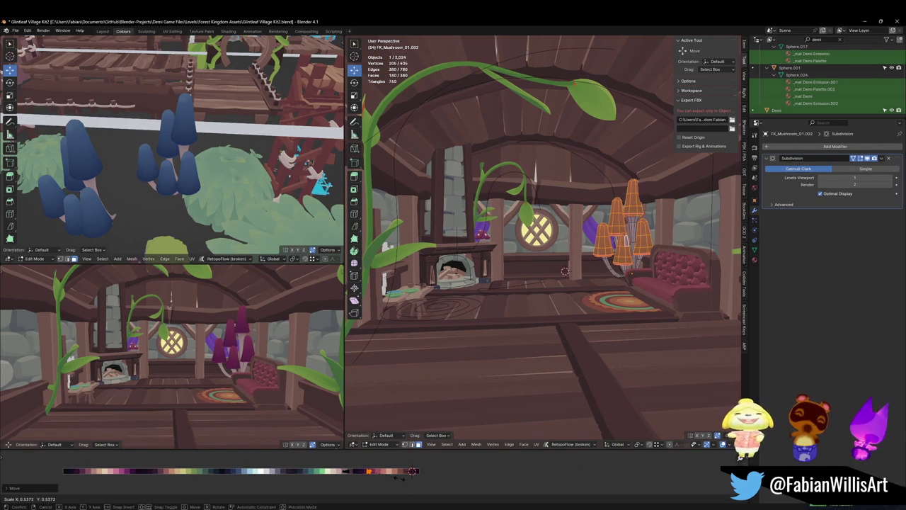
pyautogui.click(395, 476)
pyautogui.press('g')
pyautogui.press('x')
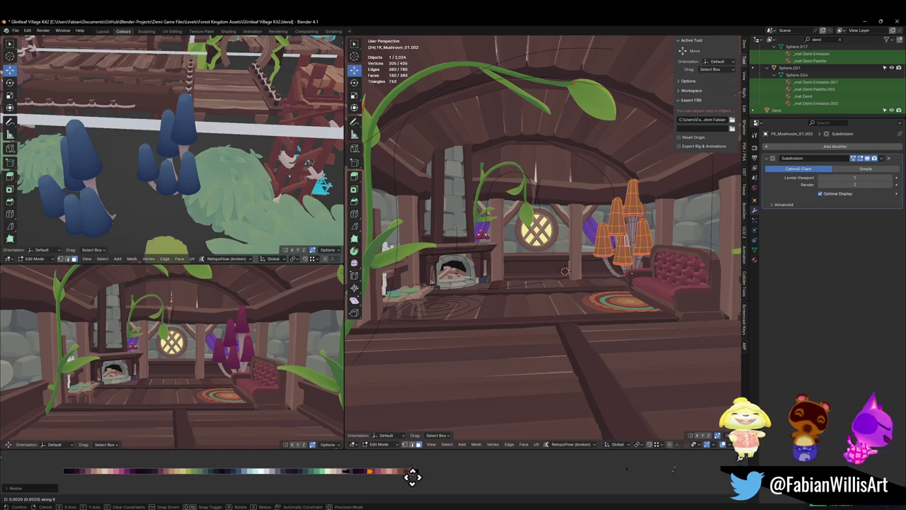
pyautogui.click(419, 476)
pyautogui.moveTo(212, 344)
pyautogui.mouseDown(button='middle')
pyautogui.moveTo(229, 338)
pyautogui.moveTo(257, 361)
pyautogui.moveTo(248, 359)
pyautogui.mouseUp(button='middle')
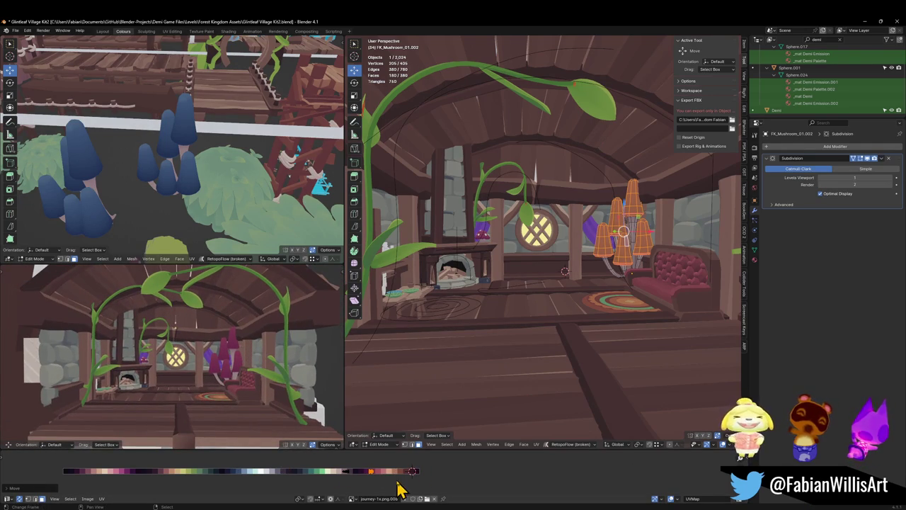
# Refine the mushroom's palette colours with another X shift and rescale of its UVs.
pyautogui.press('g')
pyautogui.press('x')
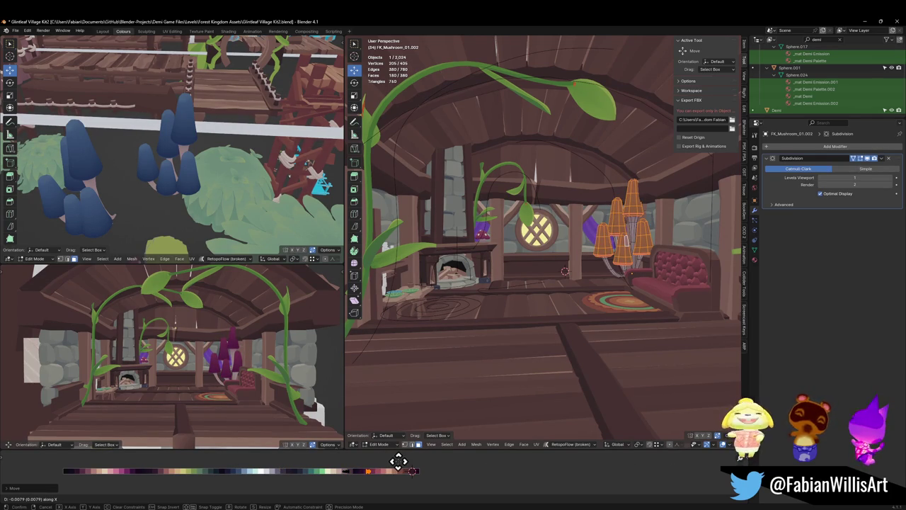
pyautogui.press('s')
pyautogui.click(413, 470)
pyautogui.press('g')
pyautogui.press('x')
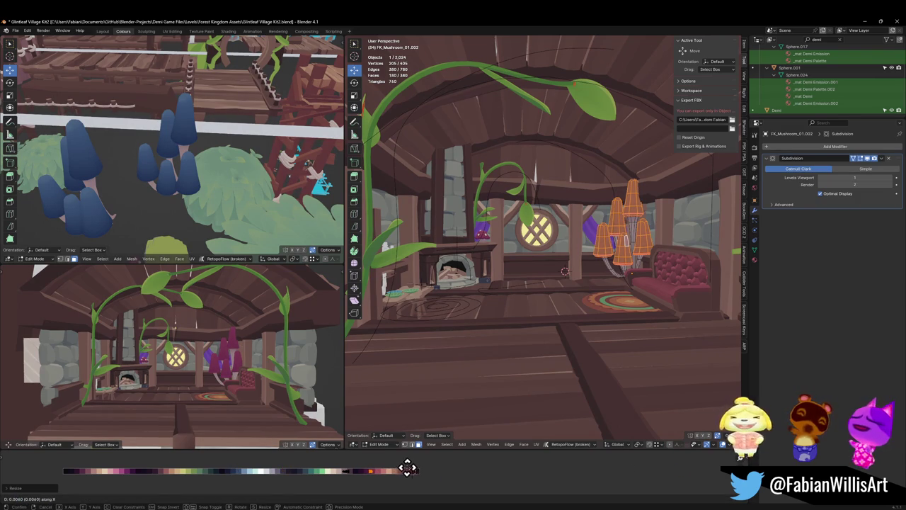
pyautogui.click(408, 467)
pyautogui.scroll(3, 191, 368)
pyautogui.scroll(2, 198, 368)
pyautogui.scroll(2, 180, 363)
pyautogui.moveTo(180, 363)
pyautogui.mouseDown(button='middle')
pyautogui.moveTo(217, 356)
pyautogui.moveTo(216, 374)
pyautogui.mouseUp(button='middle')
# Shift, narrow and reshift the UVs along X to give the mushroom magenta caps.
pyautogui.press('g')
pyautogui.press('x')
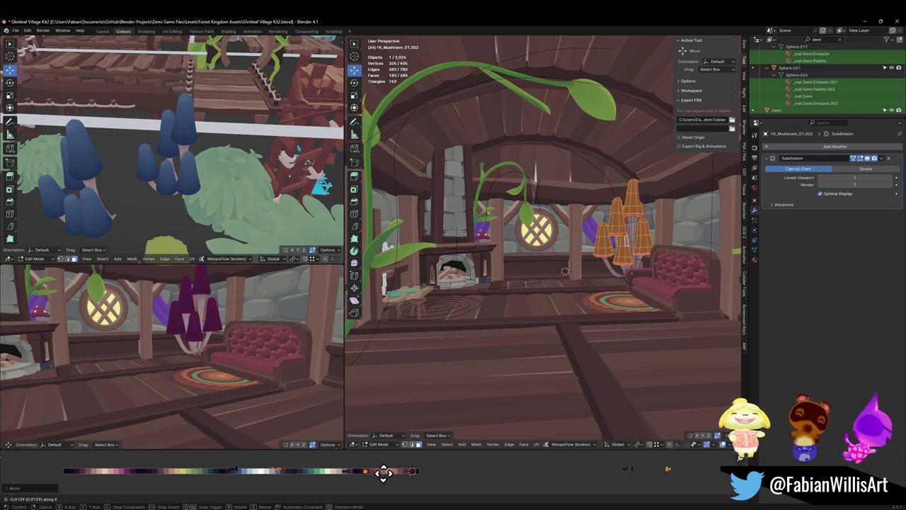
pyautogui.click(396, 473)
pyautogui.press('s')
pyautogui.click(461, 469)
pyautogui.press('g')
pyautogui.press('x')
pyautogui.click(467, 469)
pyautogui.moveTo(212, 323)
pyautogui.mouseDown(button='middle')
pyautogui.moveTo(222, 318)
pyautogui.moveTo(210, 319)
pyautogui.moveTo(243, 366)
pyautogui.moveTo(281, 378)
pyautogui.mouseUp(button='middle')
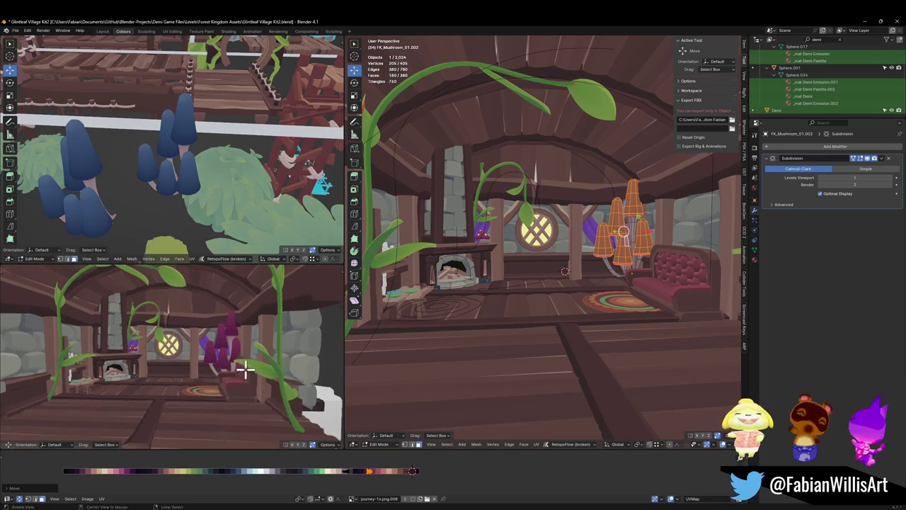
pyautogui.keyDown('alt'); pyautogui.middleClick(215, 356); pyautogui.keyUp('alt')
pyautogui.scroll(5, 239, 346)
# Back in Object Mode, move the mushroom cluster along the floor to a spot beside the couch.
pyautogui.moveTo(239, 346)
pyautogui.mouseDown(button='middle')
pyautogui.moveTo(214, 346)
pyautogui.moveTo(404, 340)
pyautogui.mouseUp(button='middle')
pyautogui.press('Tab')
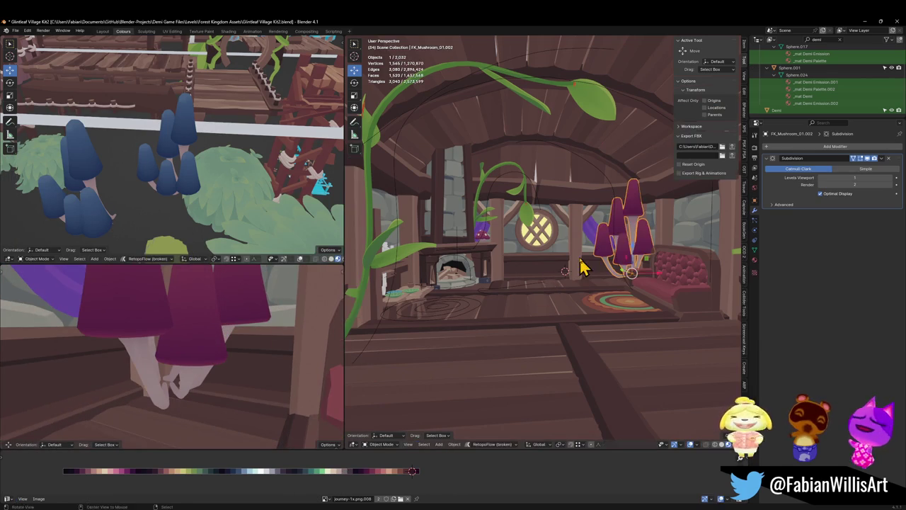
pyautogui.scroll(2, 581, 263)
pyautogui.press('g')
pyautogui.hotkey('shift', 'z')
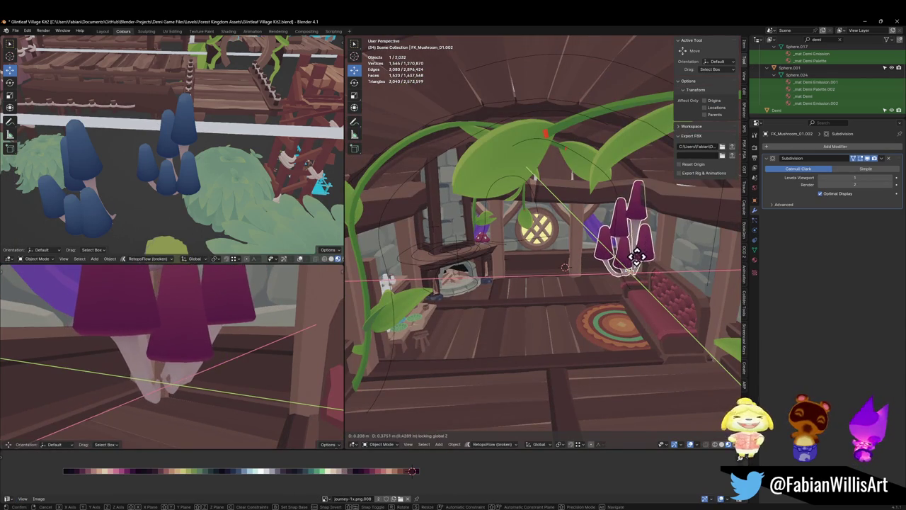
pyautogui.click(630, 269)
pyautogui.scroll(-3, 283, 317)
pyautogui.moveTo(283, 318)
pyautogui.mouseDown(button='middle')
pyautogui.moveTo(201, 357)
pyautogui.moveTo(196, 348)
pyautogui.moveTo(218, 347)
pyautogui.mouseUp(button='middle')
pyautogui.scroll(-2, 210, 347)
# Mirror the mushroom cluster along X, rotate it around Z, and stretch it taller along Z.
pyautogui.hotkey('ctrl', 'm')
pyautogui.press('x')
pyautogui.press('Return')
pyautogui.press('r')
pyautogui.press('z')
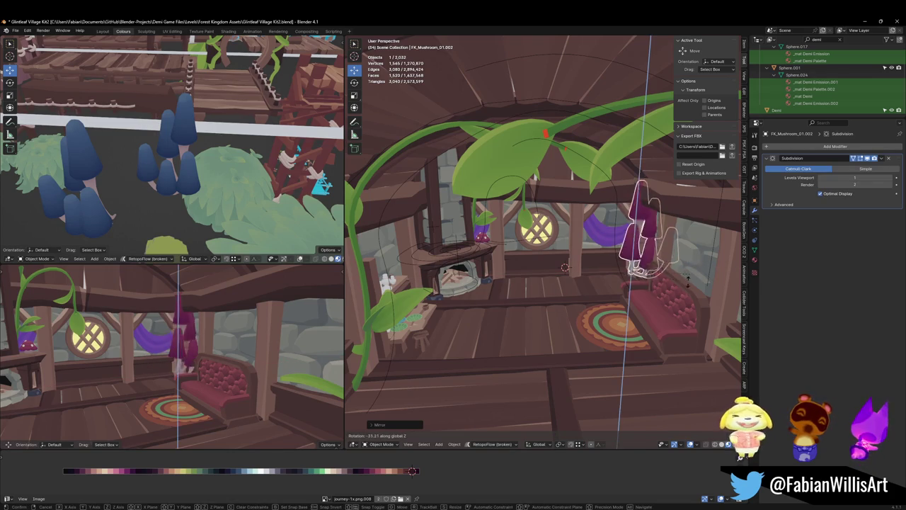
pyautogui.click(656, 323)
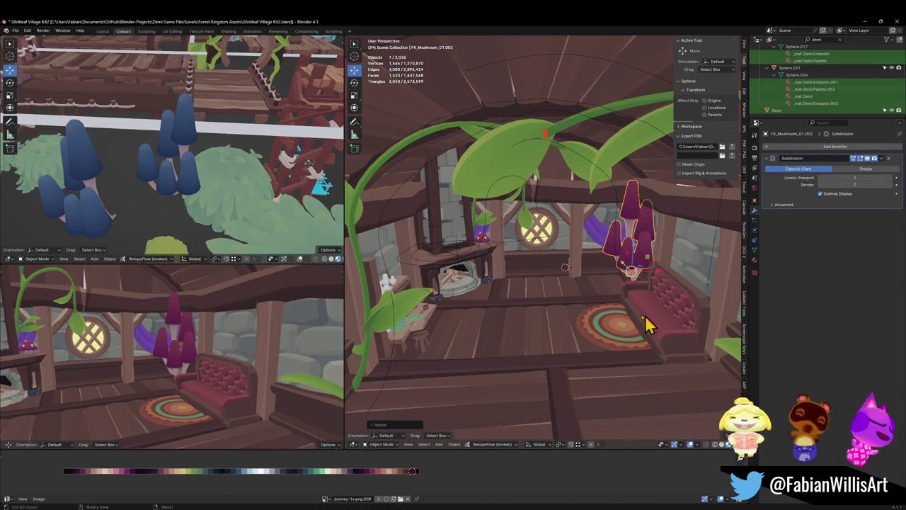
pyautogui.press('s')
pyautogui.press('z')
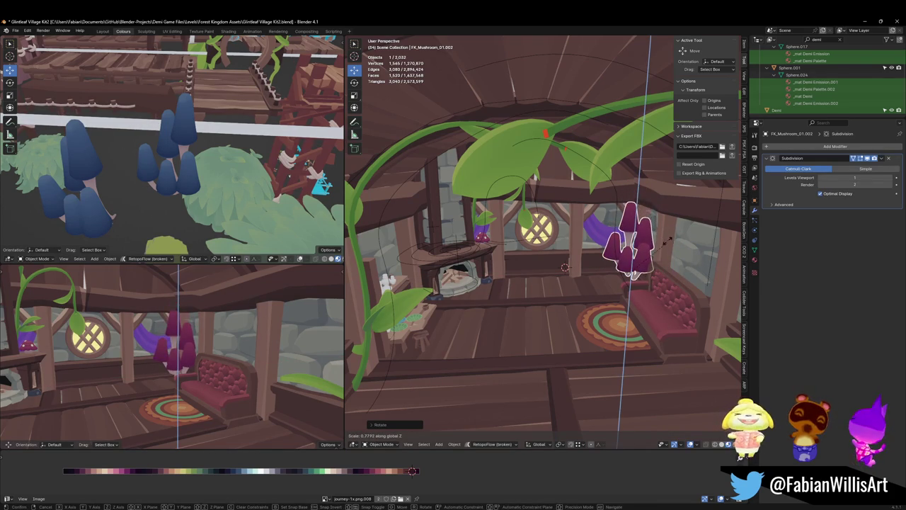
pyautogui.click(673, 243)
# Orbit the lower view to show the vines and select the purple cloth drape.
pyautogui.moveTo(226, 344); pyautogui.dragTo(222, 341, button='middle')
pyautogui.moveTo(167, 357)
pyautogui.mouseDown(button='middle')
pyautogui.moveTo(216, 376)
pyautogui.moveTo(210, 370)
pyautogui.moveTo(229, 358)
pyautogui.moveTo(244, 368)
pyautogui.mouseUp(button='middle')
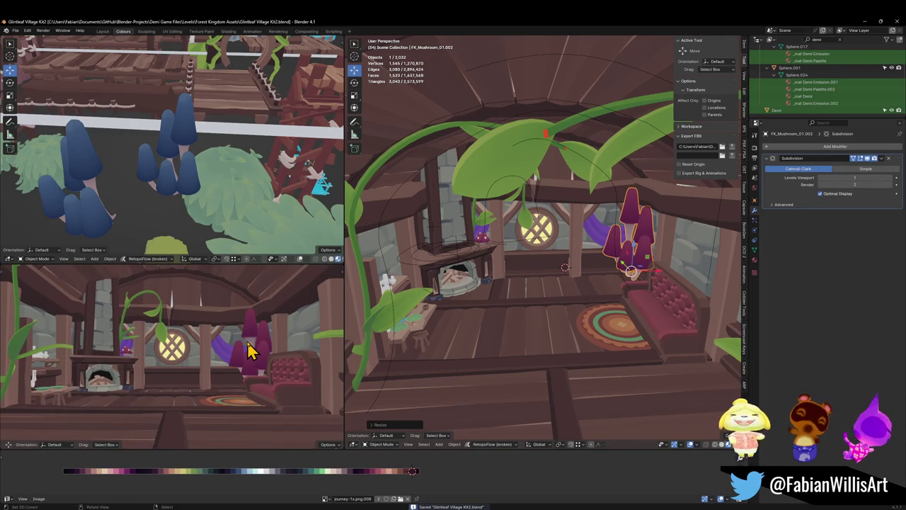
pyautogui.moveTo(300, 343)
pyautogui.mouseDown(button='middle')
pyautogui.moveTo(241, 350)
pyautogui.moveTo(322, 346)
pyautogui.mouseUp(button='middle')
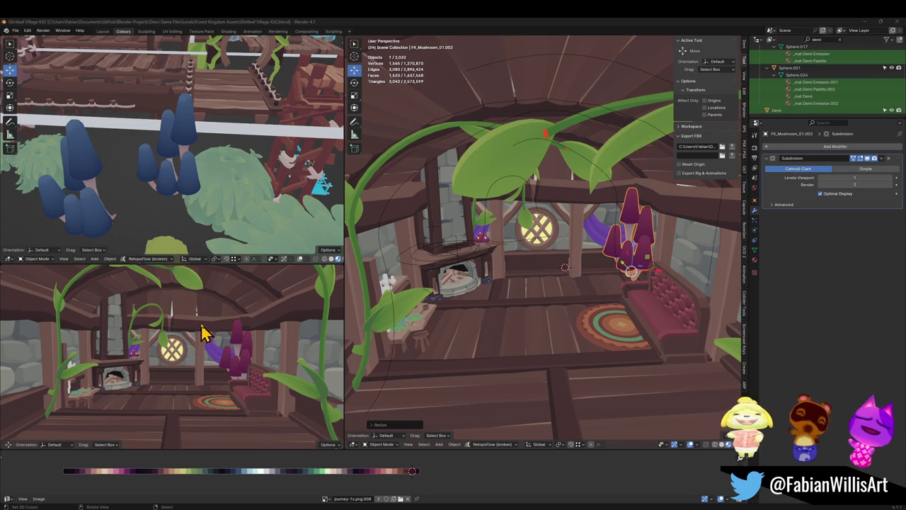
pyautogui.click(592, 244)
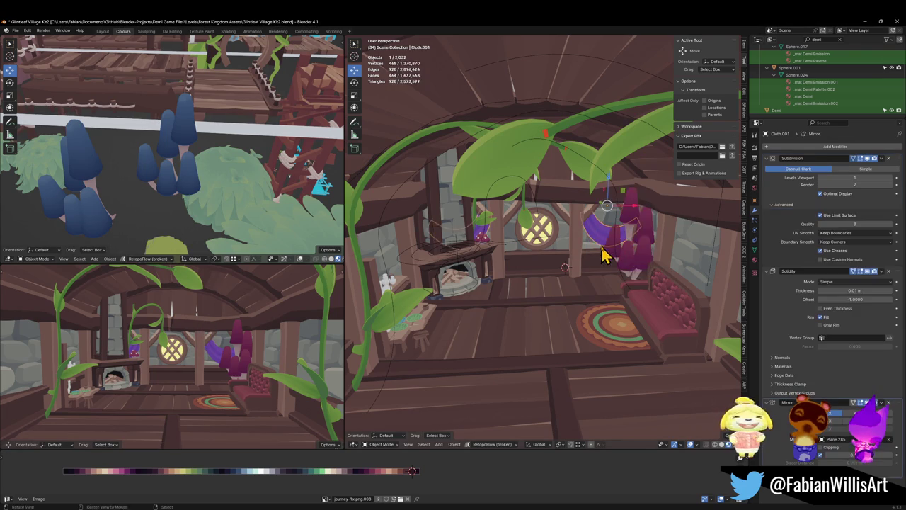
# Reset the cloth copy's origin and move it along X and up above the round window.
pyautogui.moveTo(601, 253); pyautogui.dragTo(598, 257, button='middle')
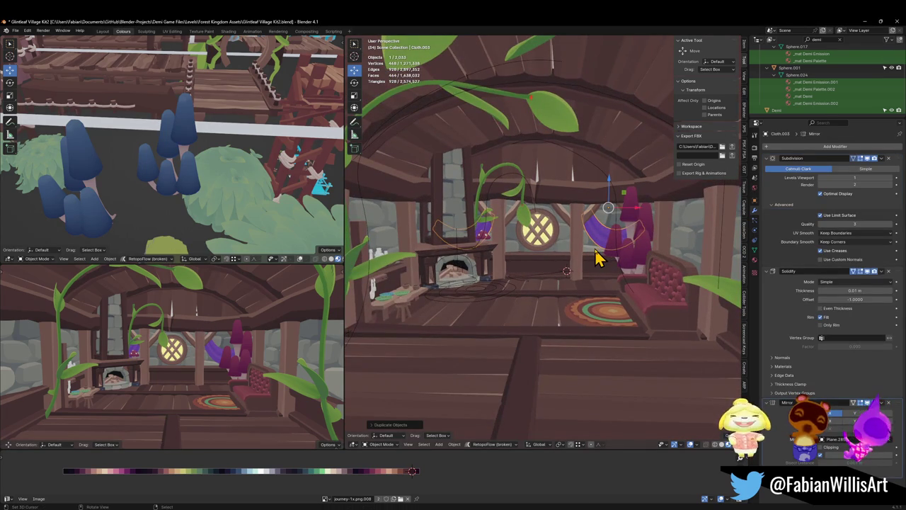
pyautogui.rightClick(596, 249)
pyautogui.click(584, 238)
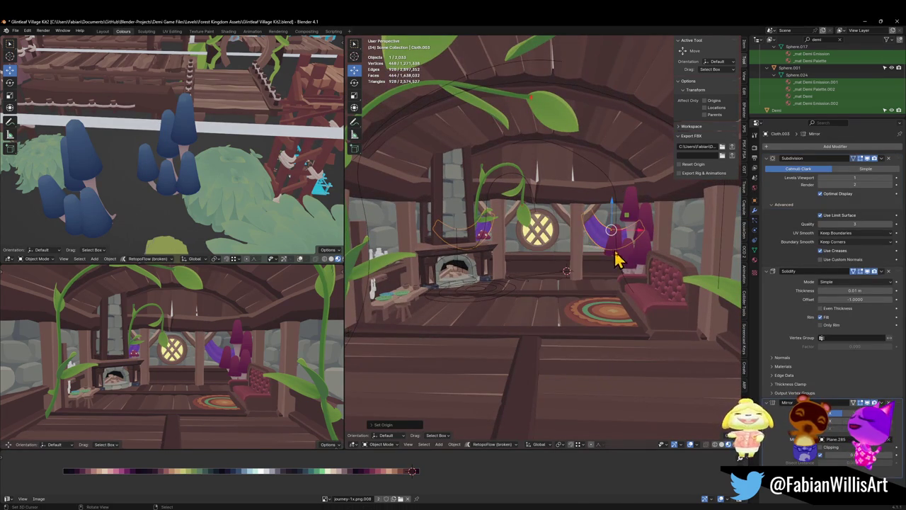
pyautogui.press('g')
pyautogui.press('x')
pyautogui.click(549, 249)
pyautogui.press('g')
pyautogui.press('z')
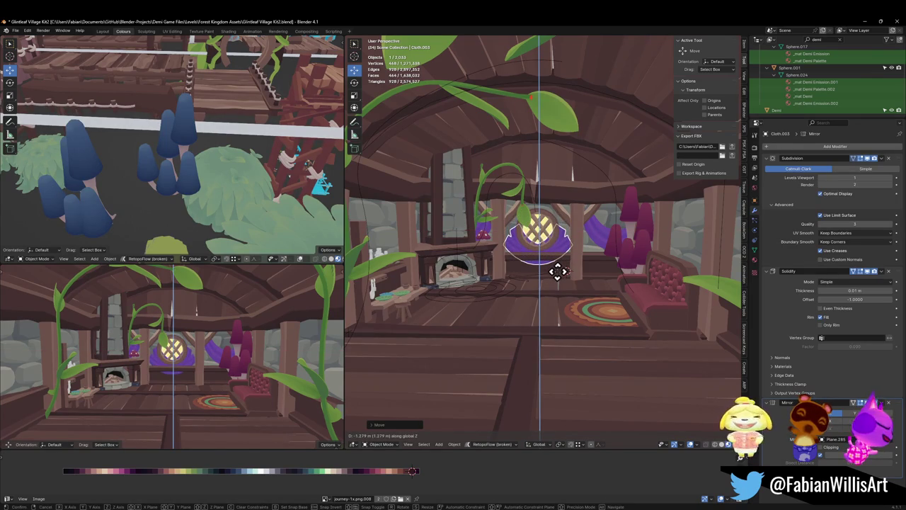
pyautogui.click(587, 182)
# Enlarge the cloth, remove its Mirror modifier, and tilt its mesh around the Y axis.
pyautogui.press('s')
pyautogui.click(614, 181)
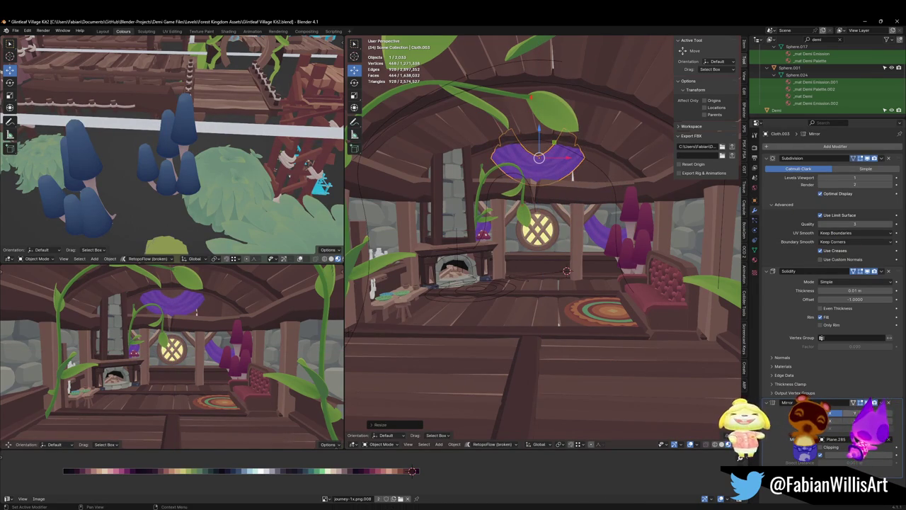
pyautogui.click(889, 403)
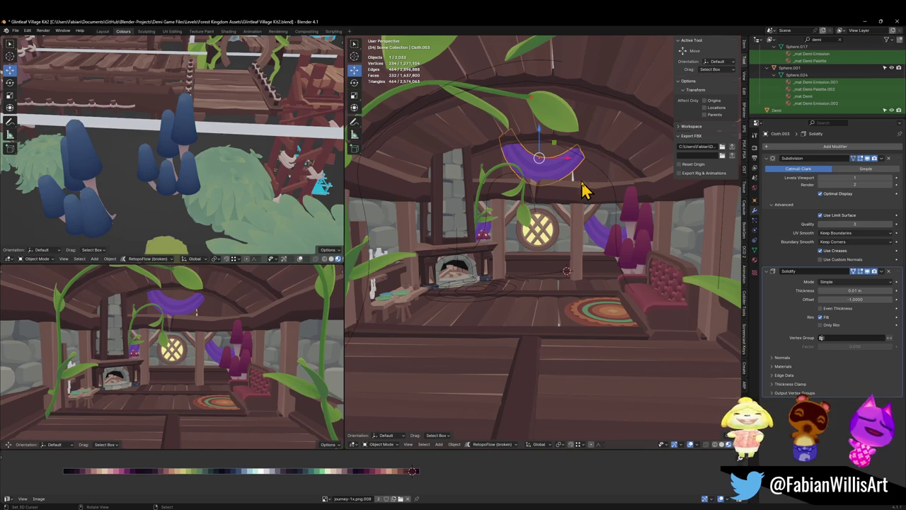
pyautogui.press('Tab')
pyautogui.hotkey('alt', 'a')
pyautogui.press('a')
pyautogui.press('r')
pyautogui.press('y')
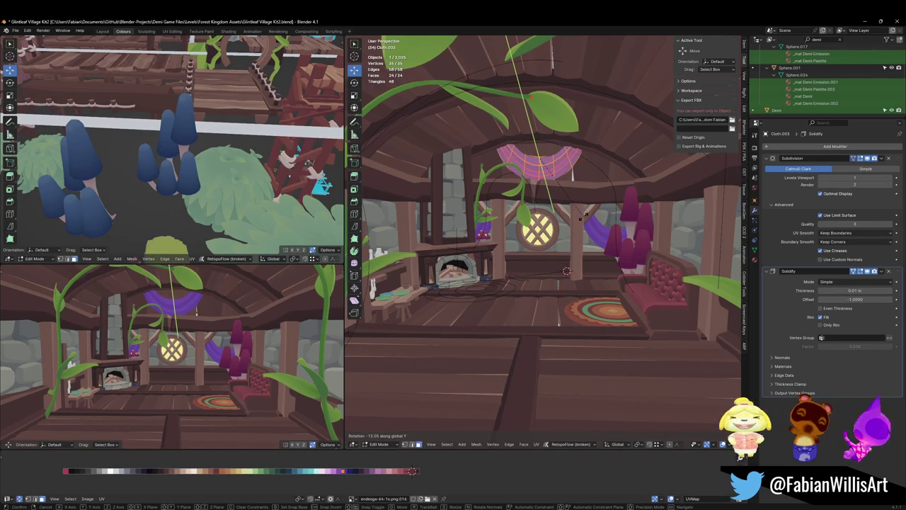
pyautogui.click(584, 213)
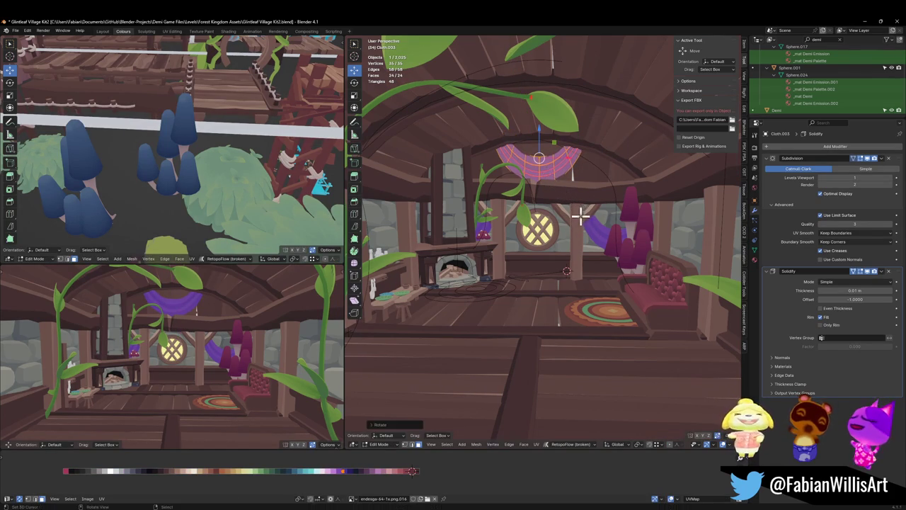
# Snap the cloth to the 3D cursor and raise it vertically to sit above the window.
pyautogui.press('Tab')
pyautogui.press('g')
pyautogui.press('z')
pyautogui.click(576, 225)
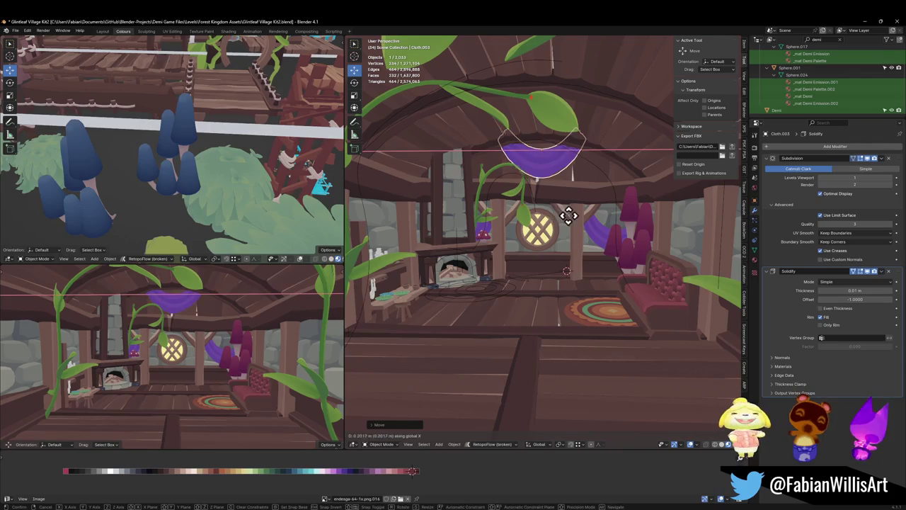
pyautogui.hotkey('shift', 's')
pyautogui.click(554, 174)
pyautogui.press('g')
pyautogui.press('z')
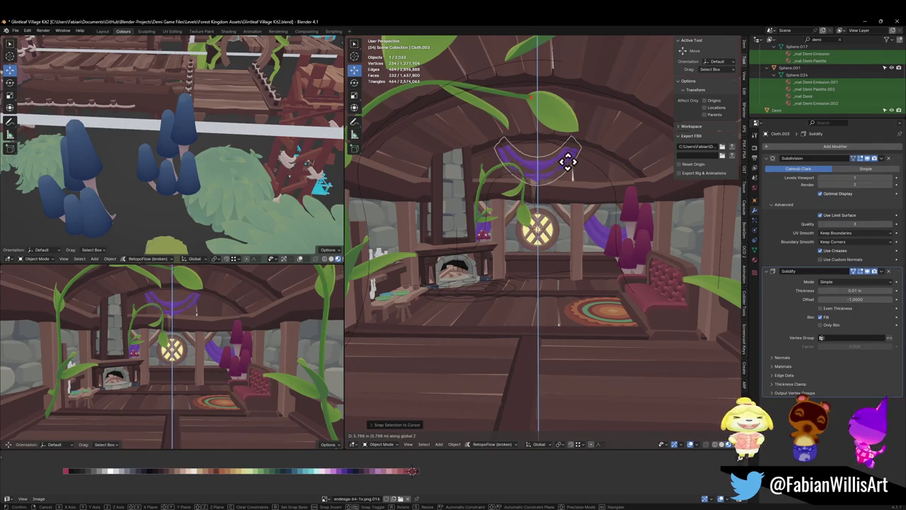
pyautogui.click(579, 181)
pyautogui.press('KP_6')
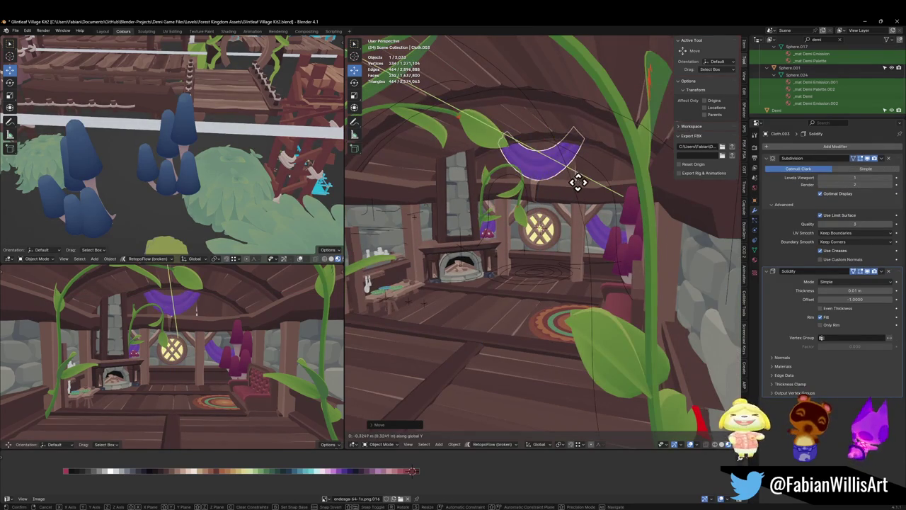
pyautogui.press('KP_2')
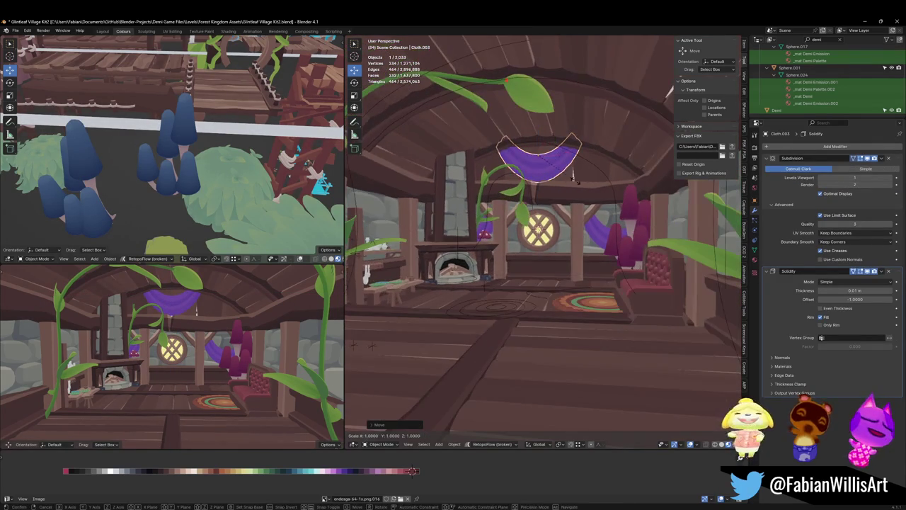
# Widen the purple cloth along the X axis.
pyautogui.press('s')
pyautogui.press('x')
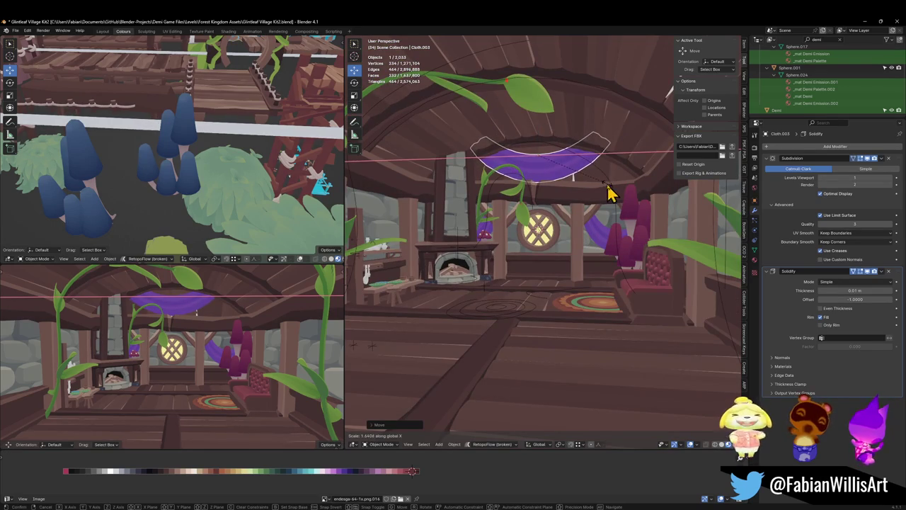
pyautogui.click(610, 193)
# Frame the room interior in the lower view and save Glintleaf Village Kit2.blend.
pyautogui.moveTo(202, 289); pyautogui.dragTo(224, 322, button='middle')
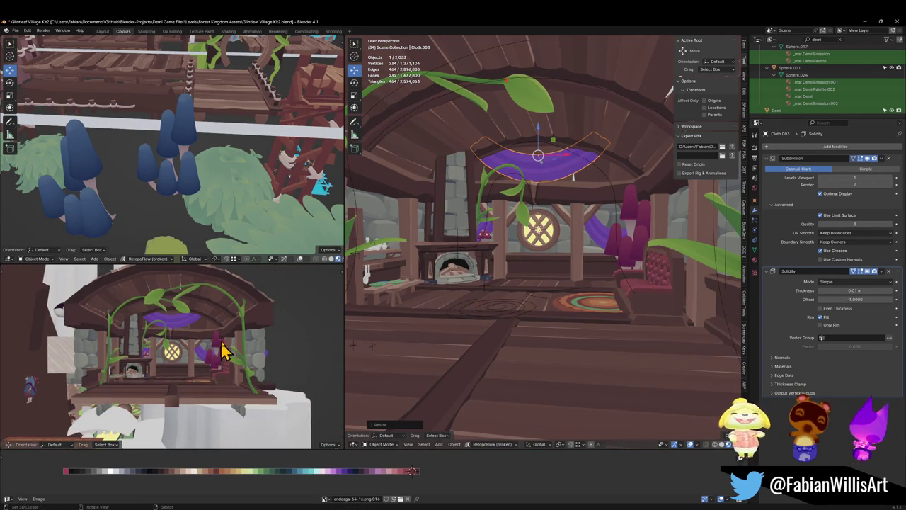
pyautogui.scroll(3, 234, 351)
pyautogui.scroll(2, 205, 357)
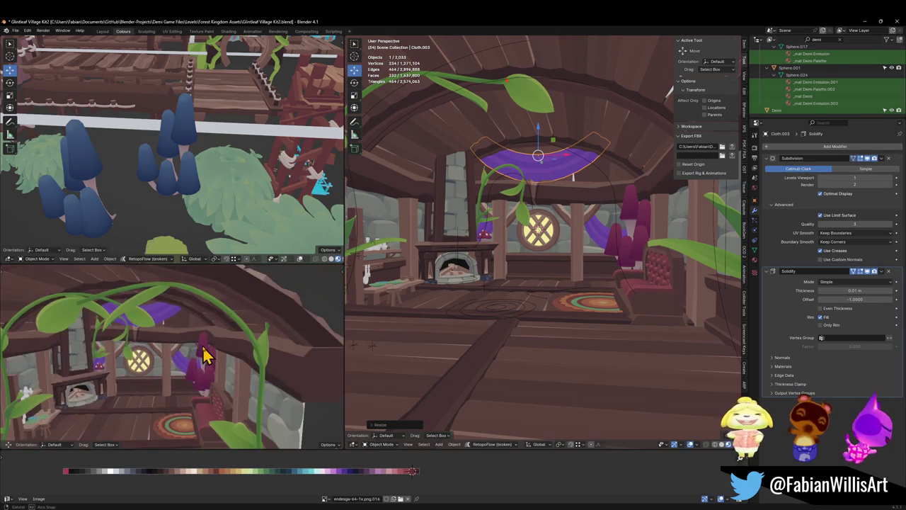
pyautogui.scroll(1, 196, 370)
pyautogui.scroll(1, 170, 362)
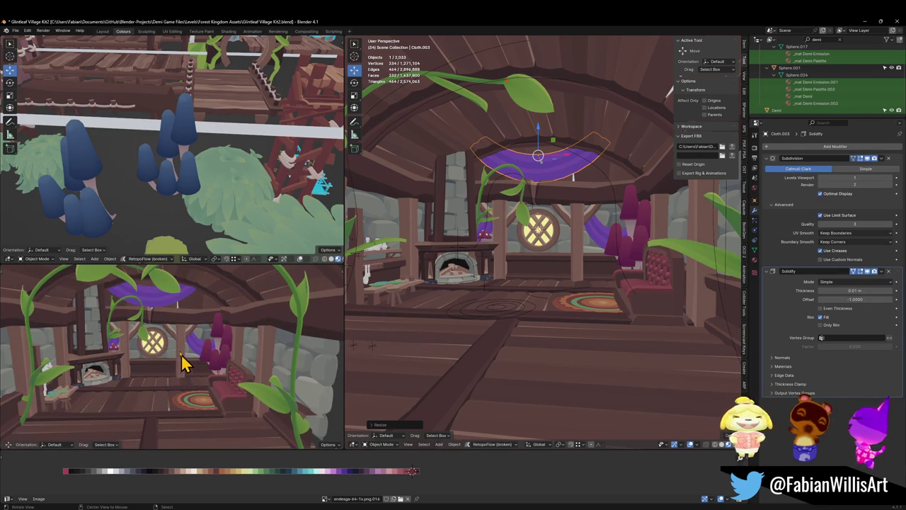
pyautogui.moveTo(187, 367)
pyautogui.mouseDown(button='middle')
pyautogui.moveTo(203, 361)
pyautogui.moveTo(172, 367)
pyautogui.mouseUp(button='middle')
pyautogui.hotkey('ctrl', 's')
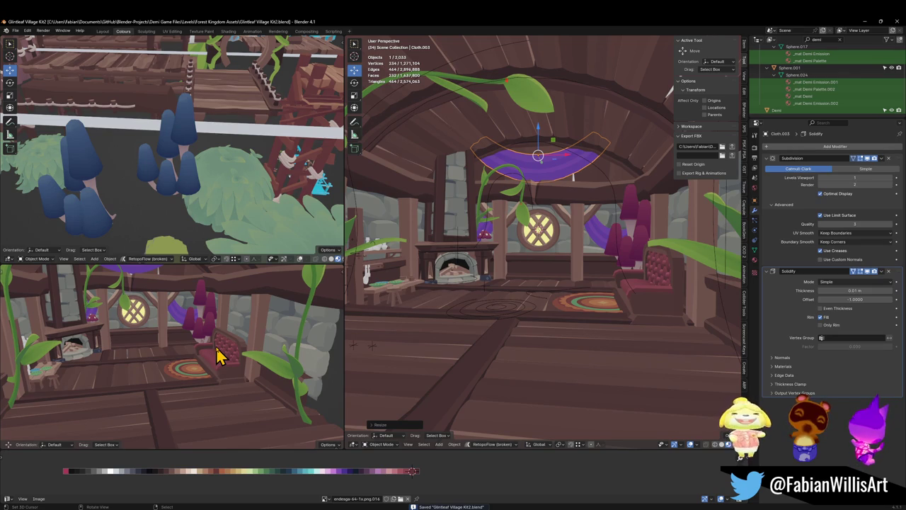
pyautogui.keyDown('shift'); pyautogui.moveTo(218, 356); pyautogui.dragTo(226, 343, button='middle'); pyautogui.keyUp('shift')
pyautogui.hotkey('ctrl', 'alt', 'space')
pyautogui.hotkey('shift', '`')
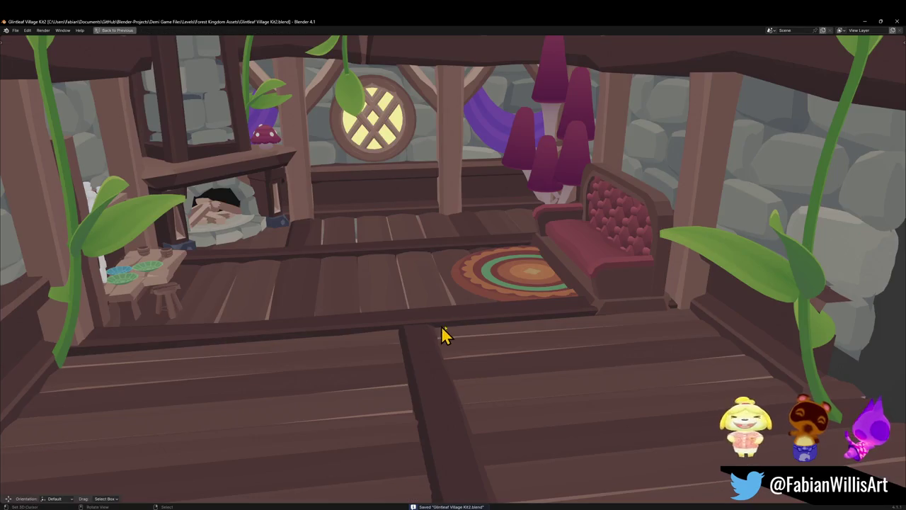
pyautogui.press('s')
pyautogui.press('w')
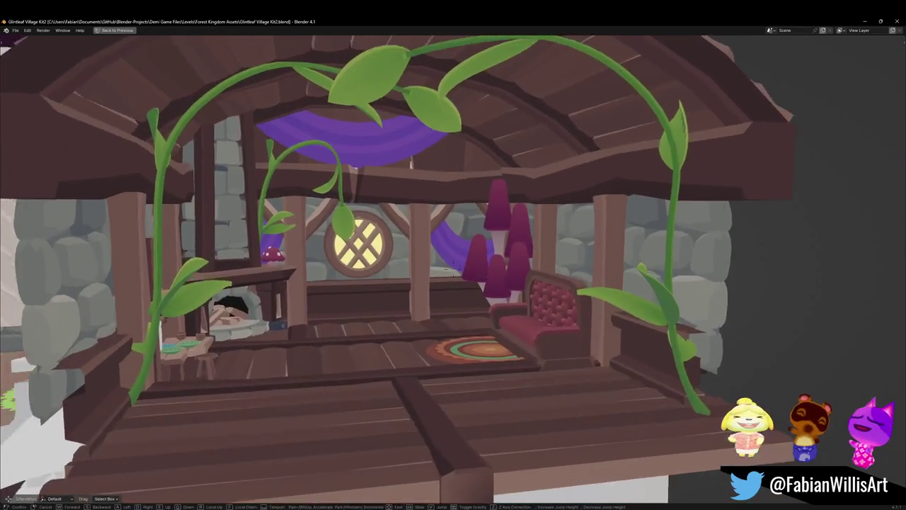
pyautogui.press('s')
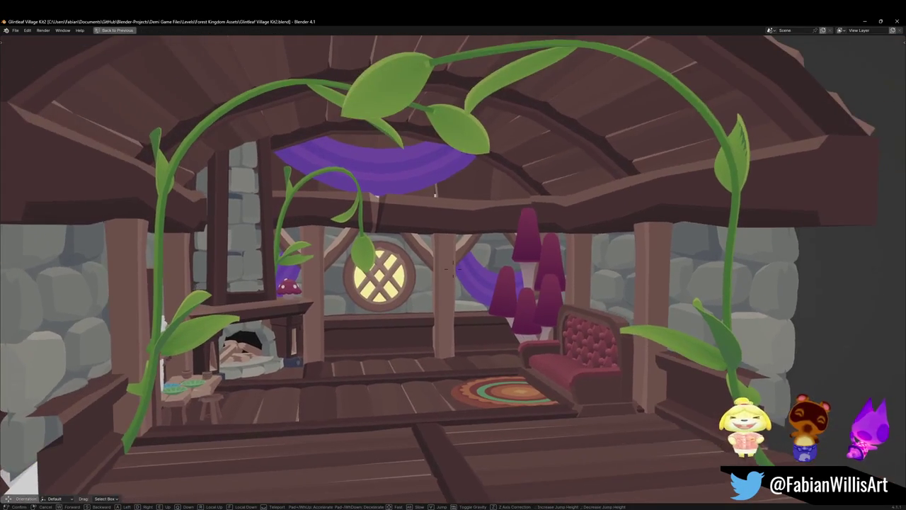
pyautogui.press('w')
pyautogui.click(476, 329)
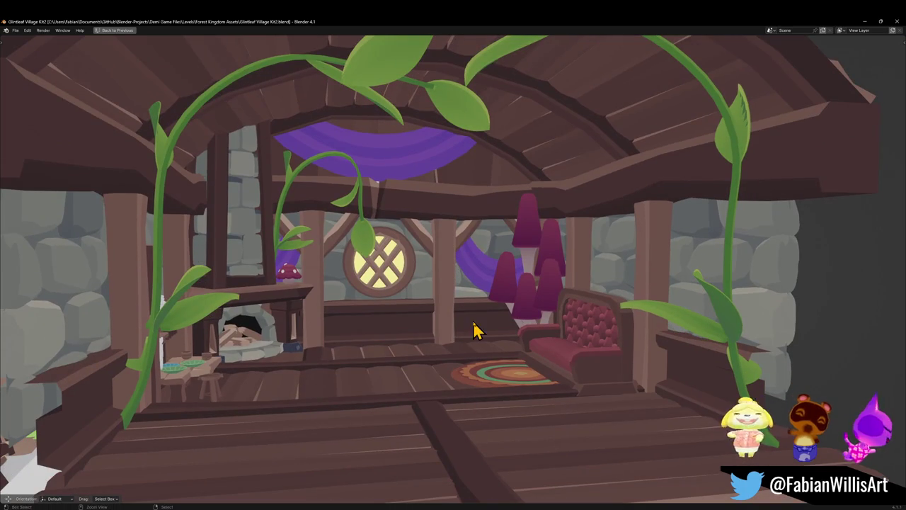
pyautogui.hotkey('shift', '`')
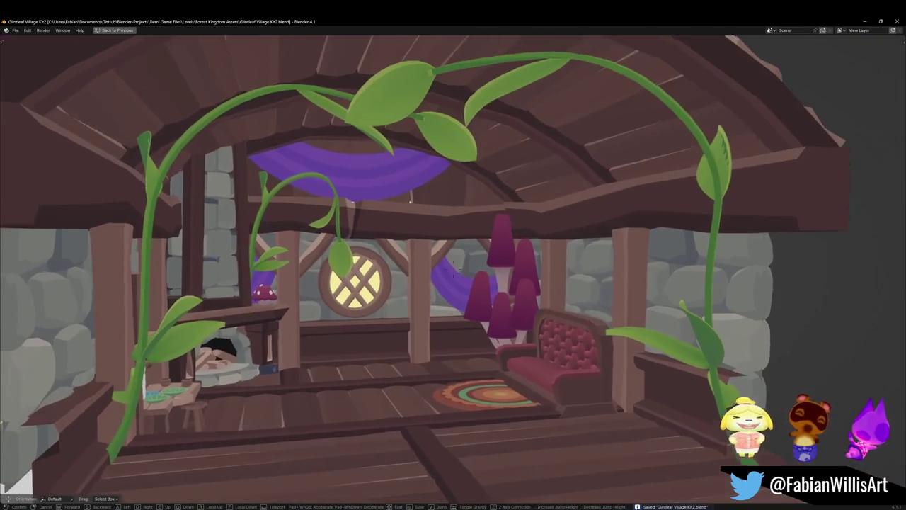
pyautogui.click(453, 268)
pyautogui.hotkey('ctrl', 'alt', 'space')
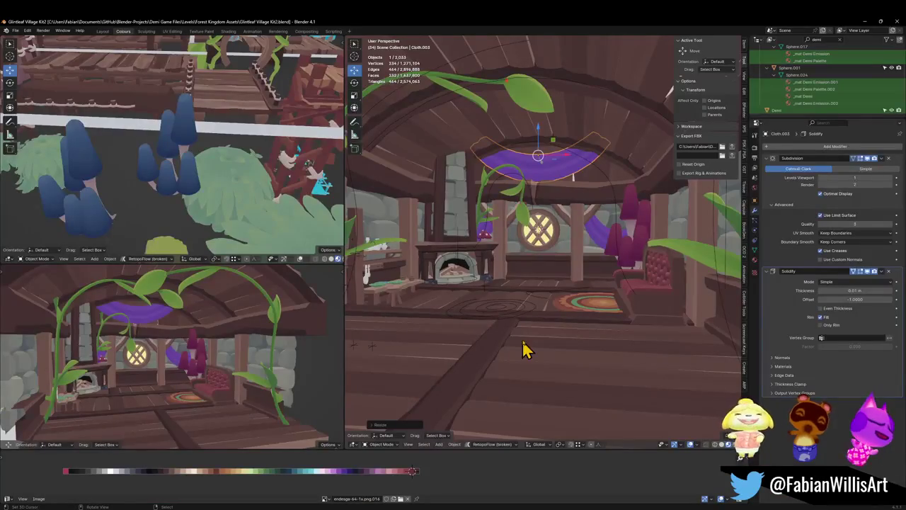
# Snap the Demi character to the 3D cursor in the room and maximize the room view.
pyautogui.click(778, 111)
pyautogui.hotkey('shift', 's')
pyautogui.click(517, 297)
pyautogui.hotkey('ctrl', 'alt', 'space')
pyautogui.hotkey('shift', '`')
pyautogui.press('s')
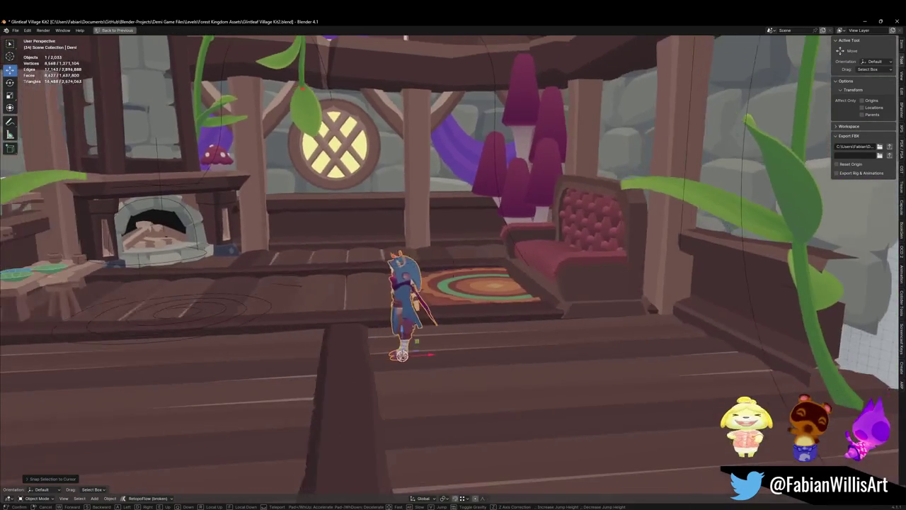
pyautogui.press('w')
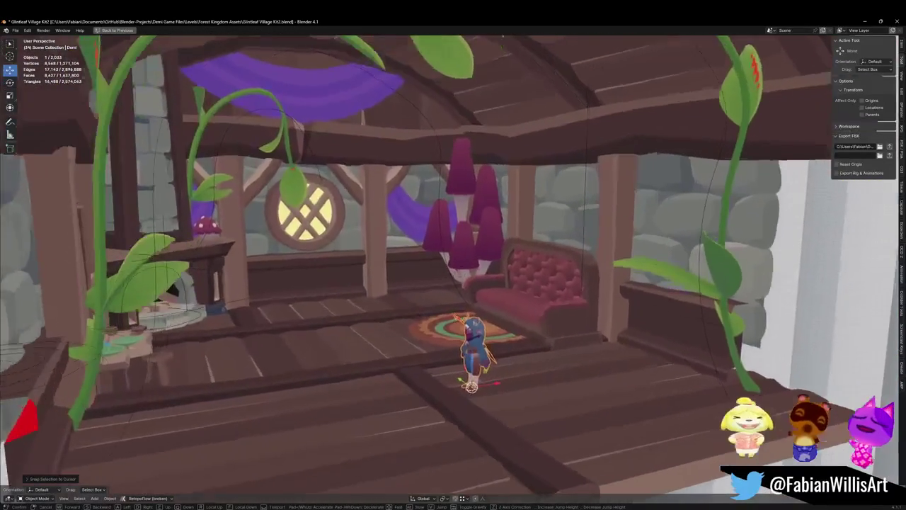
pyautogui.click(510, 318)
pyautogui.hotkey('ctrl', 'alt', 'space')
pyautogui.hotkey('ctrl', 'alt', 'space')
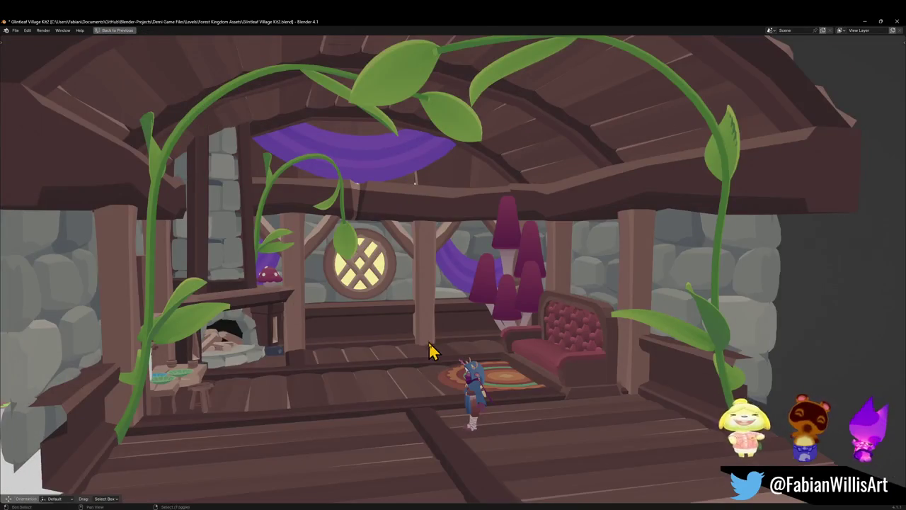
pyautogui.hotkey('shift', '`')
pyautogui.press('Escape')
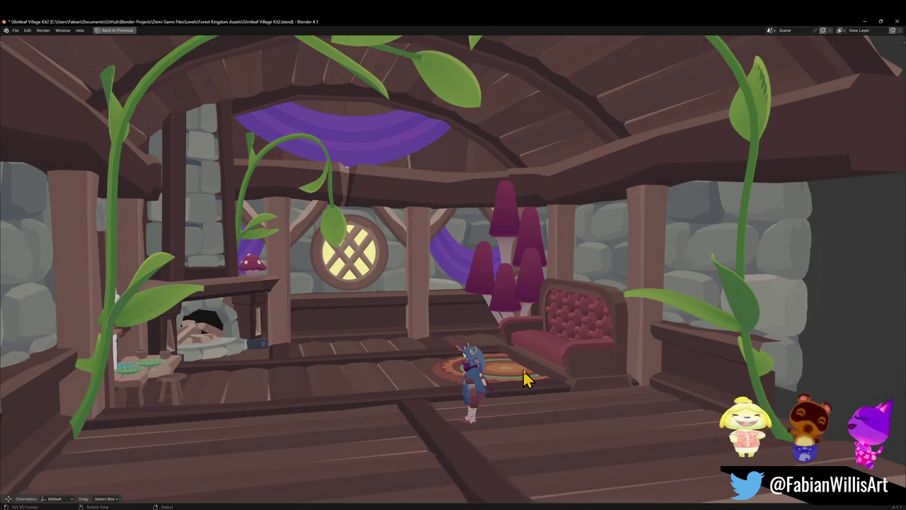
# Rotate Demi around Z to face the viewer and slide it along X before the rug.
pyautogui.press('r')
pyautogui.press('z')
pyautogui.click(505, 396)
pyautogui.press('g')
pyautogui.press('x')
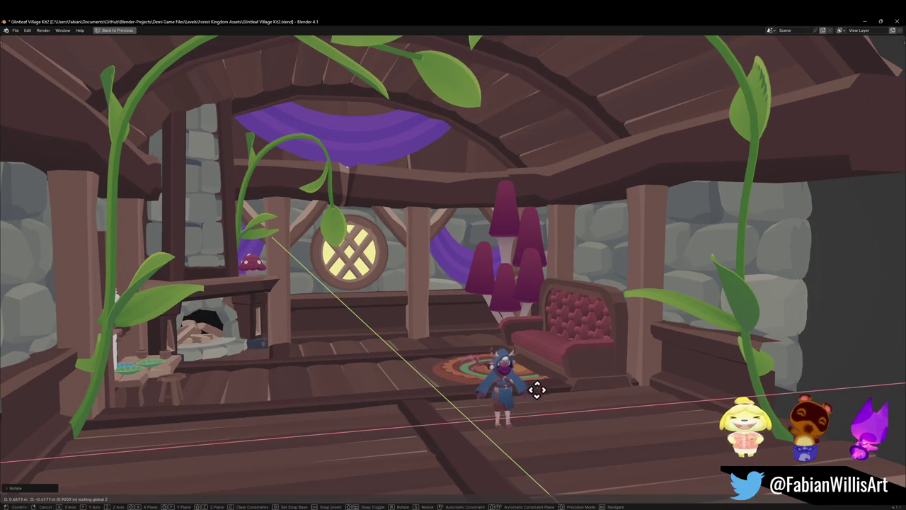
pyautogui.click(598, 407)
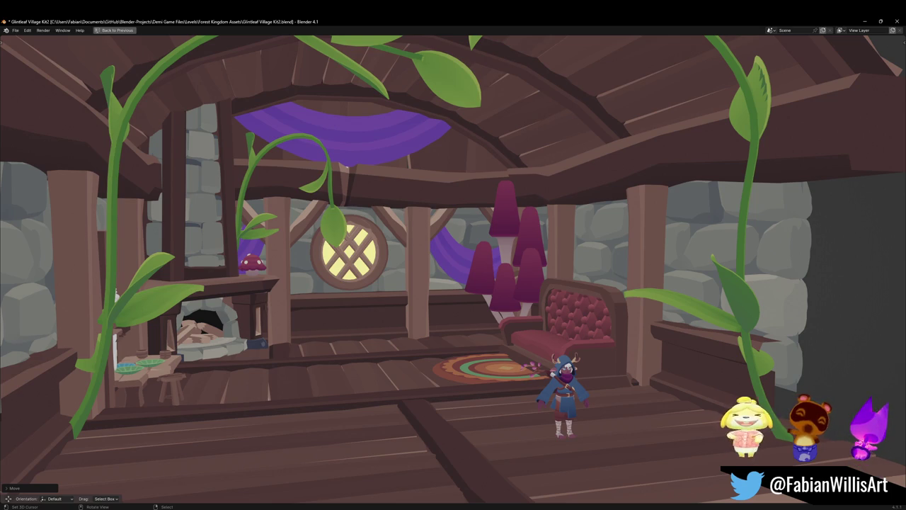
# Delete the mushroom cluster behind the couch, undo the deletion, and save the file.
pyautogui.click(508, 239)
pyautogui.press('Delete')
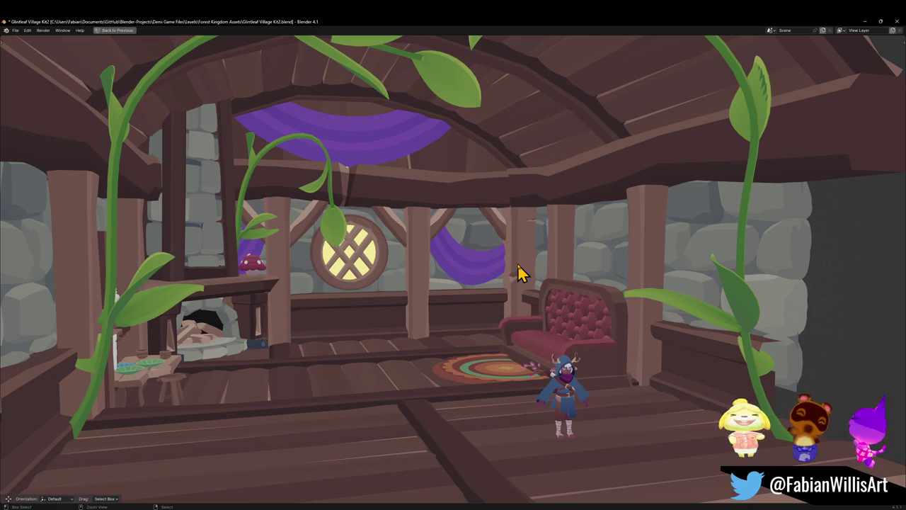
pyautogui.hotkey('ctrl', 'z')
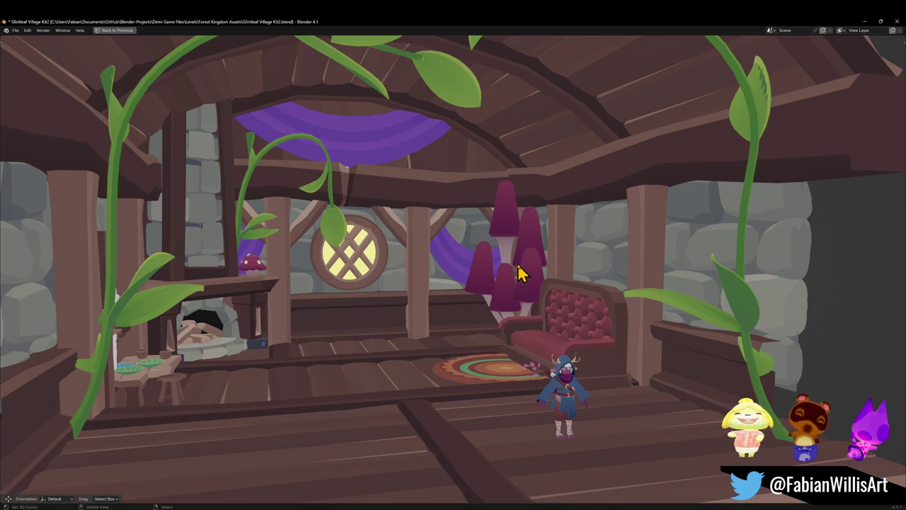
pyautogui.hotkey('ctrl', 's')
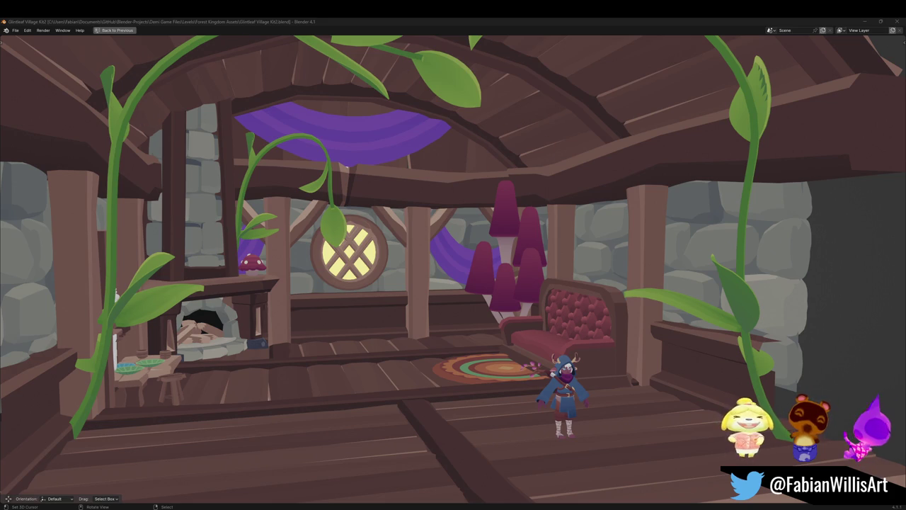
pyautogui.click(450, 26)
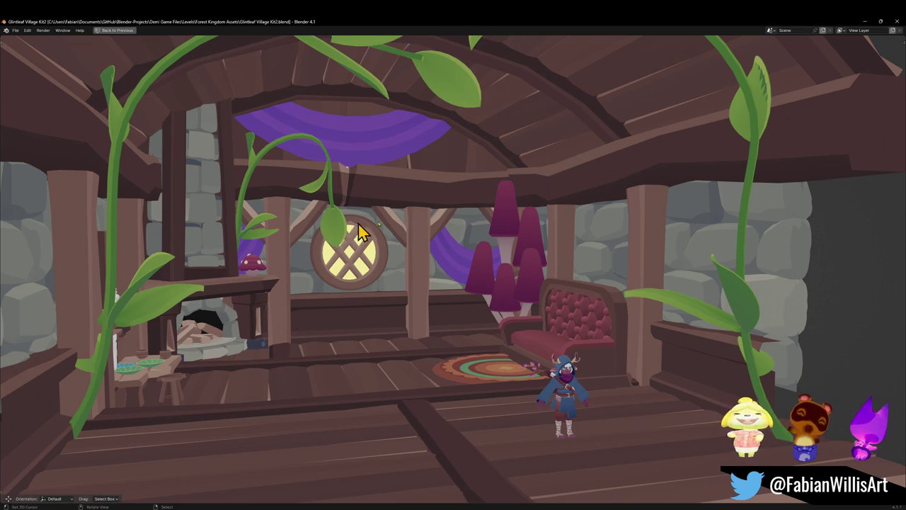
pyautogui.hotkey('shift', '`')
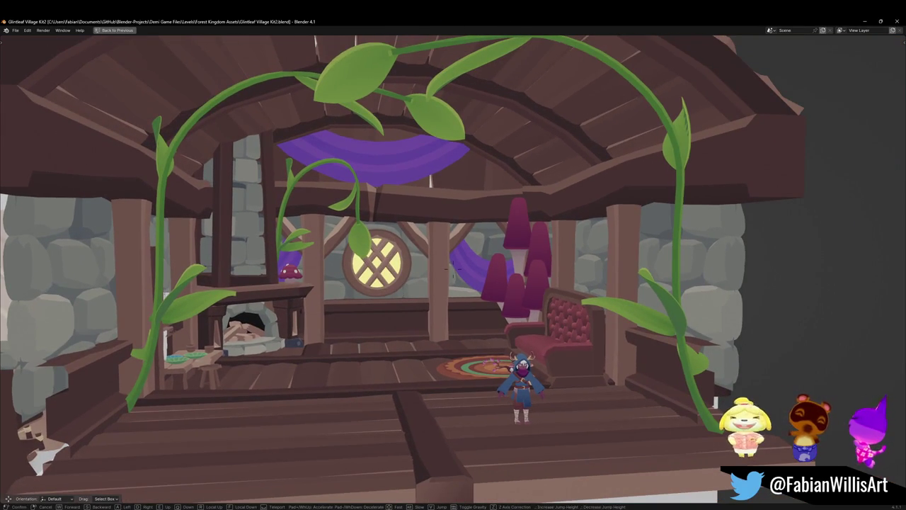
pyautogui.press('Return')
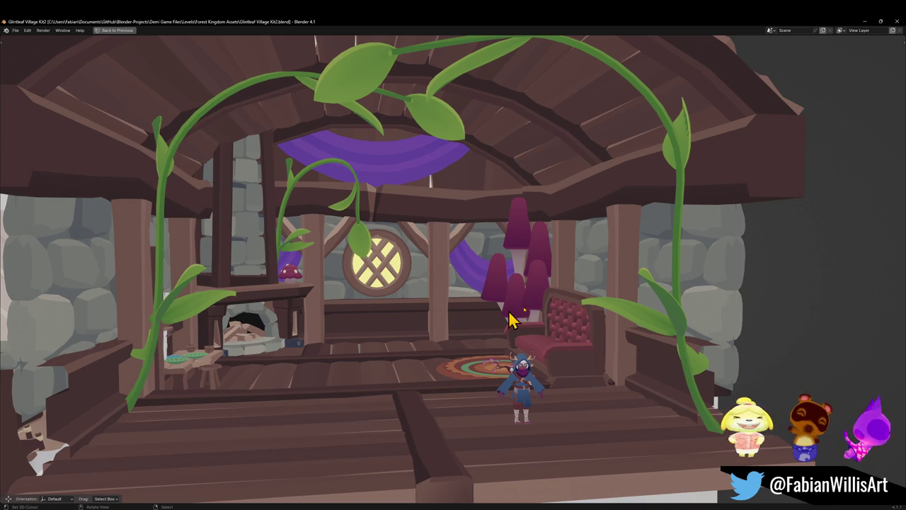
pyautogui.click(676, 319)
pyautogui.press('Delete')
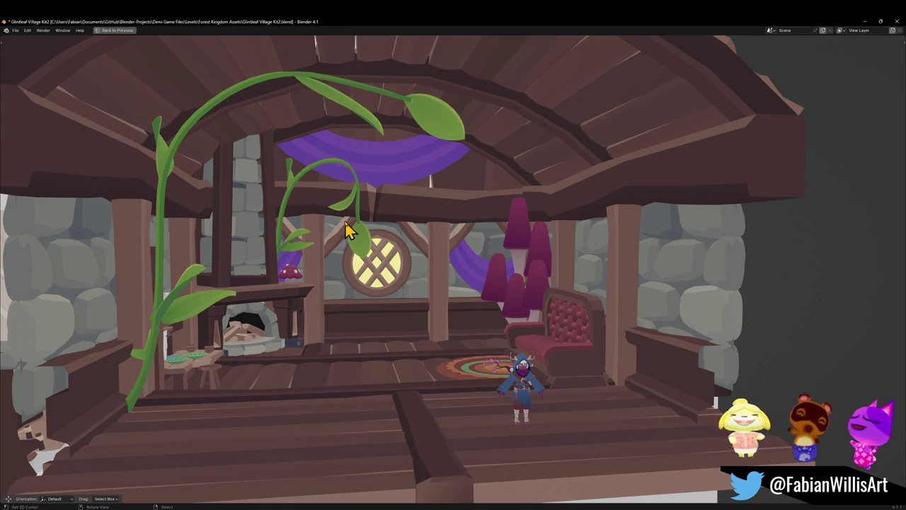
pyautogui.click(362, 252)
pyautogui.press('Delete')
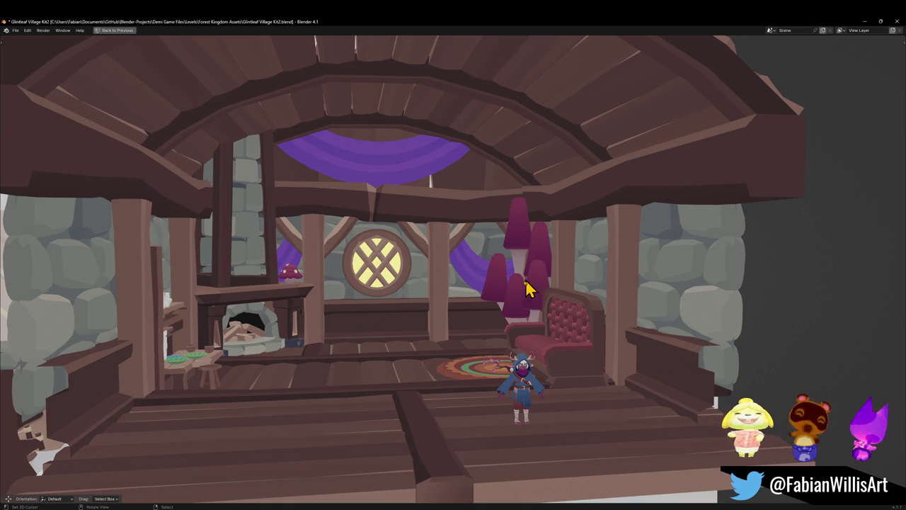
pyautogui.hotkey('ctrl', 'z')
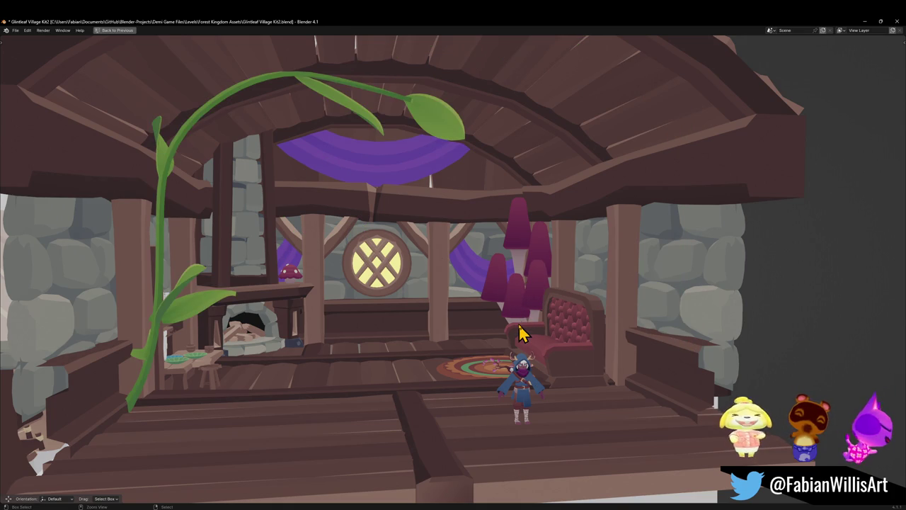
pyautogui.hotkey('ctrl', 'z')
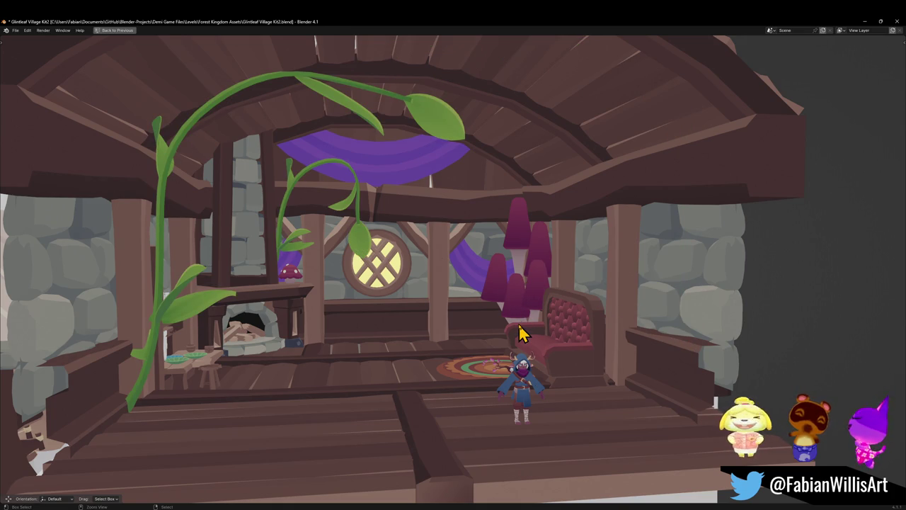
pyautogui.hotkey('ctrl', 'z')
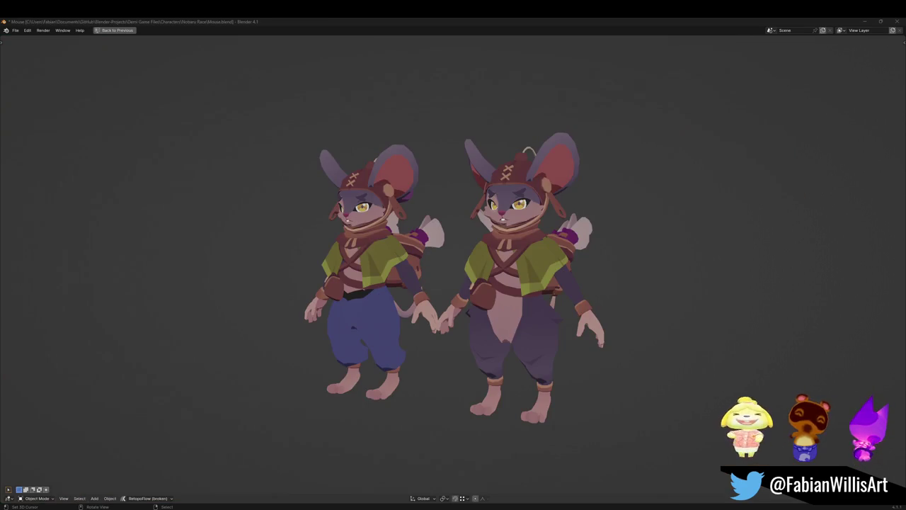
# Unhide all characters with Alt+H, switch to top view, and pan to the Flame Barrage UI mockups.
pyautogui.hotkey('alt', 'h')
pyautogui.scroll(-5, 457, 222)
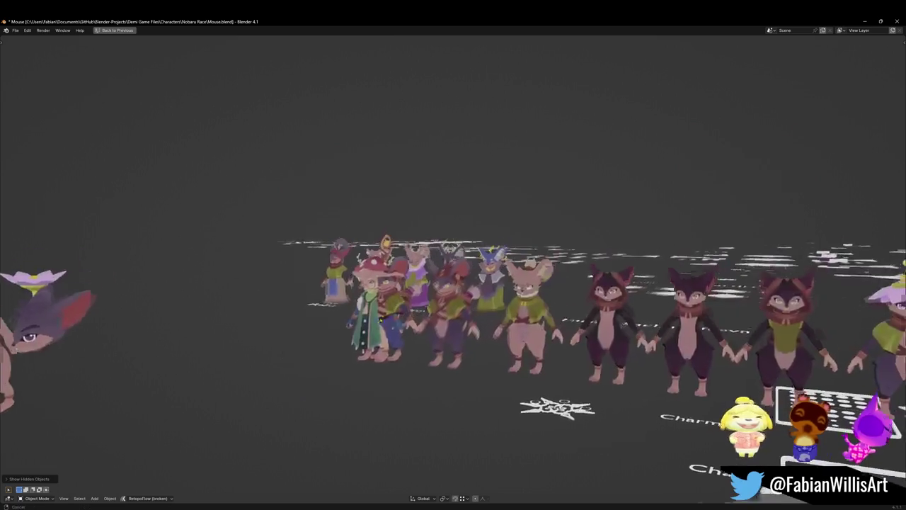
pyautogui.moveTo(457, 221); pyautogui.dragTo(464, 331, button='middle')
pyautogui.press('KP_7')
pyautogui.scroll(-6, 444, 313)
pyautogui.keyDown('shift'); pyautogui.moveTo(373, 326); pyautogui.dragTo(496, 271, button='middle'); pyautogui.keyUp('shift')
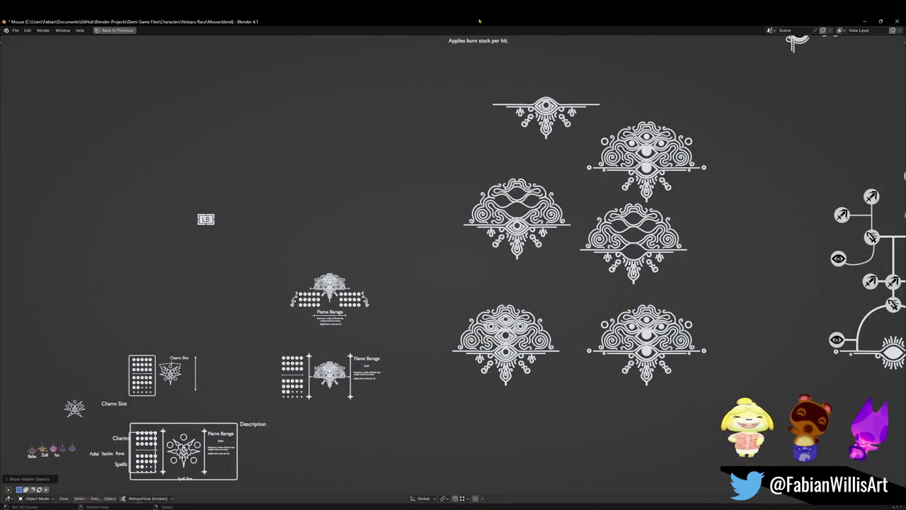
# Zoom and pan across the maximized UI mockup sheets to the left-side and ornament layouts.
pyautogui.scroll(-3, 458, 224)
pyautogui.scroll(-3, 453, 241)
pyautogui.scroll(-3, 439, 262)
pyautogui.scroll(-3, 419, 283)
pyautogui.scroll(-2, 420, 283)
pyautogui.scroll(3, 396, 284)
pyautogui.scroll(3, 371, 284)
pyautogui.scroll(3, 348, 285)
pyautogui.keyDown('shift'); pyautogui.moveTo(348, 285); pyautogui.dragTo(390, 290, button='middle'); pyautogui.keyUp('shift')
pyautogui.moveTo(538, 269)
pyautogui.keyDown('shift'); pyautogui.mouseDown(button='middle')
pyautogui.moveTo(447, 313)
pyautogui.moveTo(353, 251)
pyautogui.mouseUp(button='middle'); pyautogui.keyUp('shift')
# Move the view toward the Flame Barage layout and adjust the framing.
pyautogui.keyDown('shift'); pyautogui.moveTo(217, 148); pyautogui.dragTo(397, 295, button='middle'); pyautogui.keyUp('shift')
pyautogui.scroll(5, 397, 295)
pyautogui.scroll(3, 397, 295)
pyautogui.scroll(-3, 319, 309)
pyautogui.keyDown('shift'); pyautogui.moveTo(319, 310); pyautogui.dragTo(395, 289, button='middle'); pyautogui.keyUp('shift')
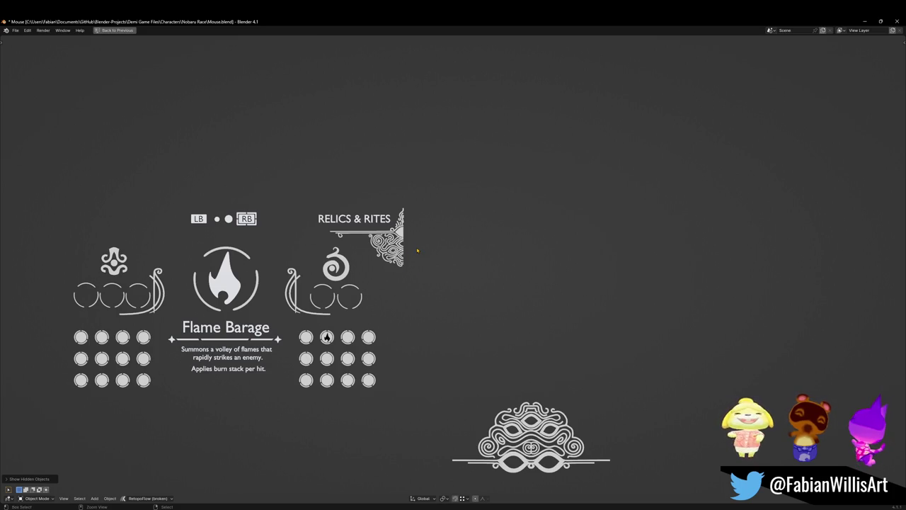
# Restore the multi-panel workspace with Ctrl+Space and orbit the main view around the mockup scene.
pyautogui.hotkey('ctrl', 'space')
pyautogui.moveTo(430, 252)
pyautogui.mouseDown(button='middle')
pyautogui.moveTo(534, 219)
pyautogui.moveTo(545, 230)
pyautogui.mouseUp(button='middle')
pyautogui.scroll(5, 555, 239)
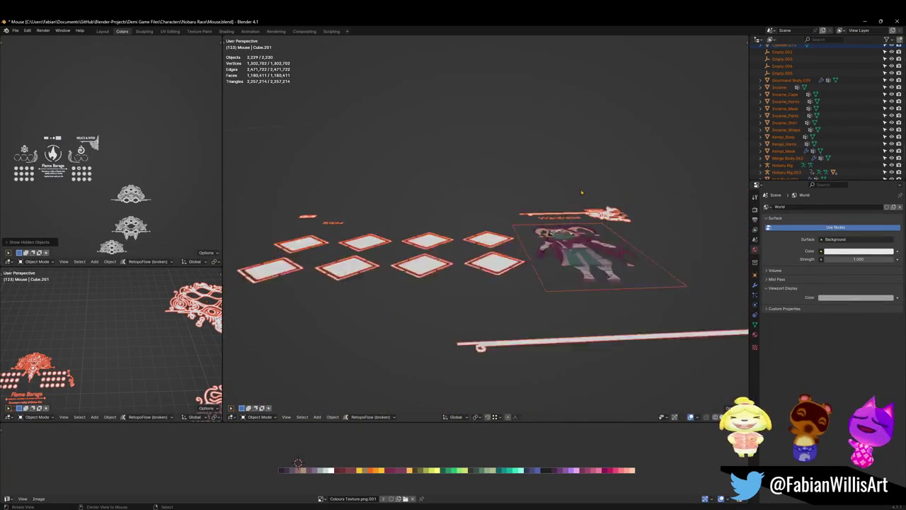
# View the UI layouts in top orthographic view with nothing selected.
pyautogui.press('KP_7')
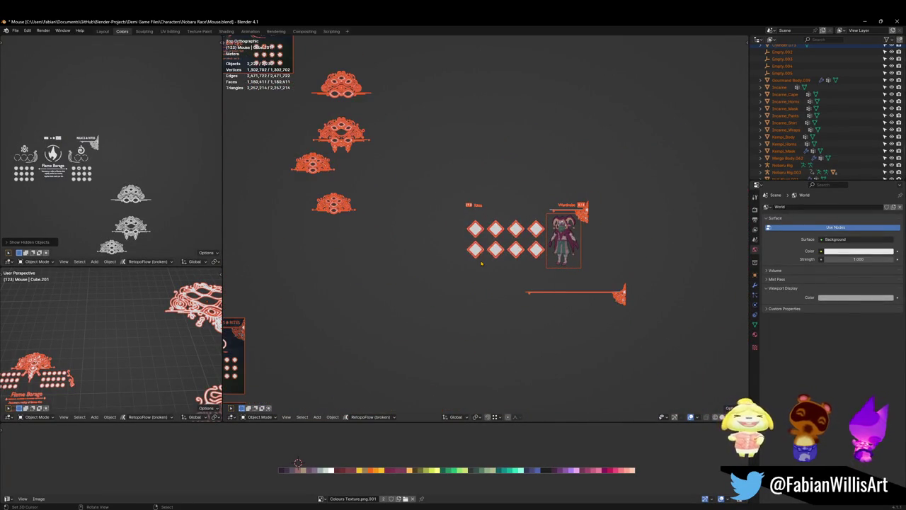
pyautogui.scroll(-3, 471, 255)
pyautogui.scroll(-2, 474, 269)
pyautogui.hotkey('alt', 'a')
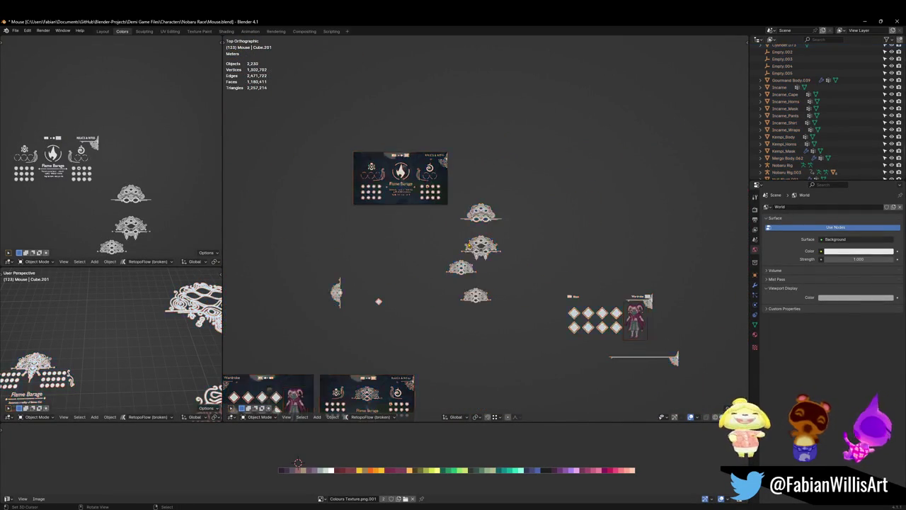
pyautogui.scroll(-1, 484, 301)
pyautogui.scroll(1, 484, 301)
pyautogui.scroll(1, 496, 301)
pyautogui.scroll(1, 506, 302)
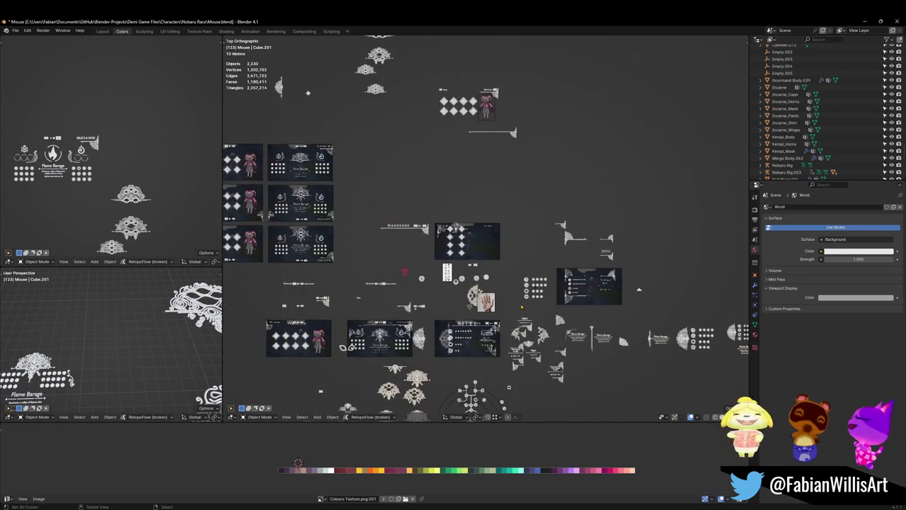
# Maximize the main view and frame the LB/RB icons and element symbol card.
pyautogui.scroll(1, 517, 303)
pyautogui.scroll(1, 513, 306)
pyautogui.scroll(1, 499, 315)
pyautogui.scroll(1, 485, 324)
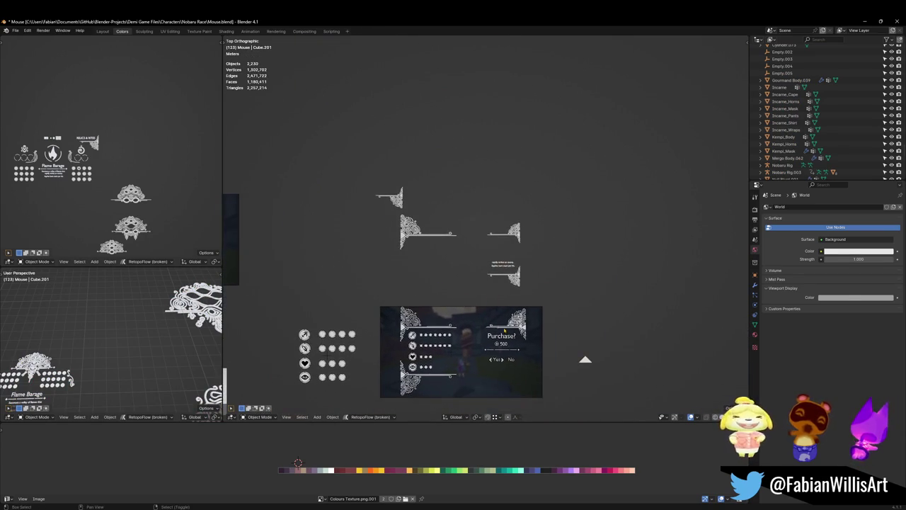
pyautogui.scroll(-2, 474, 330)
pyautogui.scroll(-1, 552, 269)
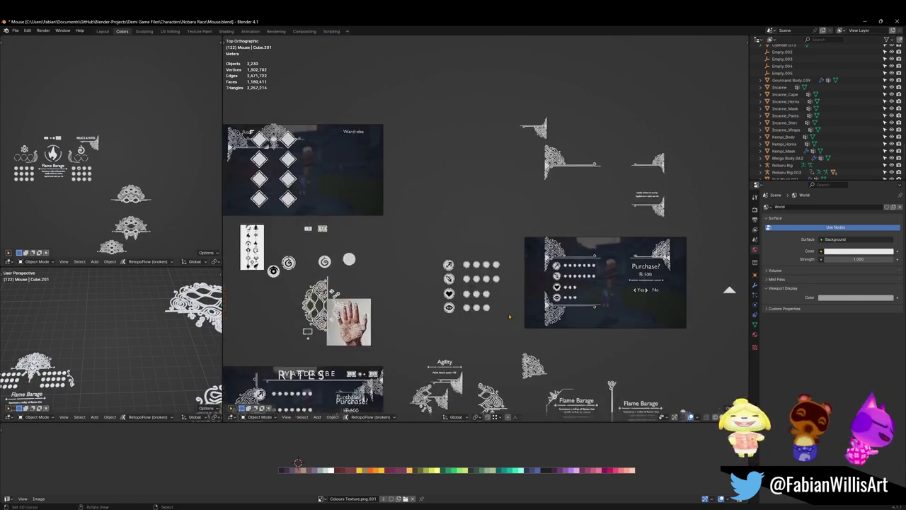
pyautogui.scroll(-1, 552, 262)
pyautogui.hotkey('ctrl', 'space')
pyautogui.scroll(3, 275, 289)
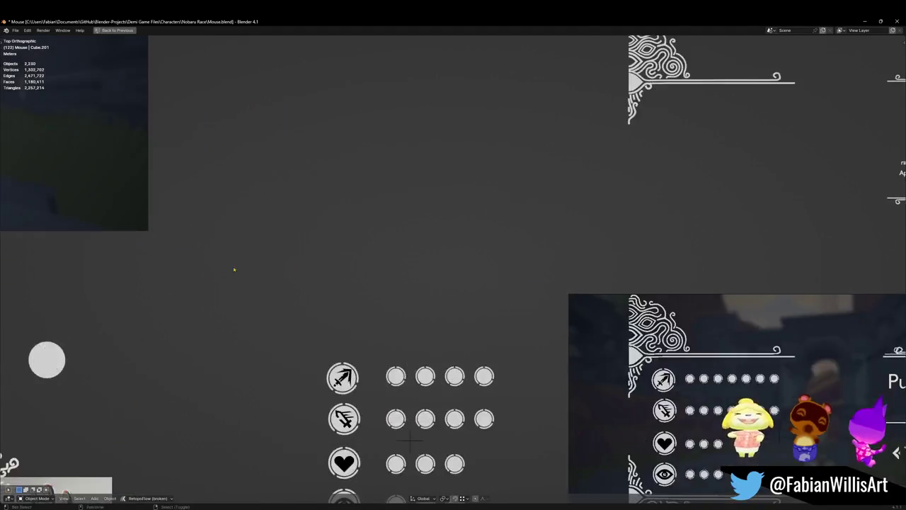
pyautogui.scroll(2, 275, 290)
pyautogui.keyDown('shift'); pyautogui.moveTo(275, 289); pyautogui.dragTo(459, 293, button='middle'); pyautogui.keyUp('shift')
pyautogui.scroll(2, 459, 293)
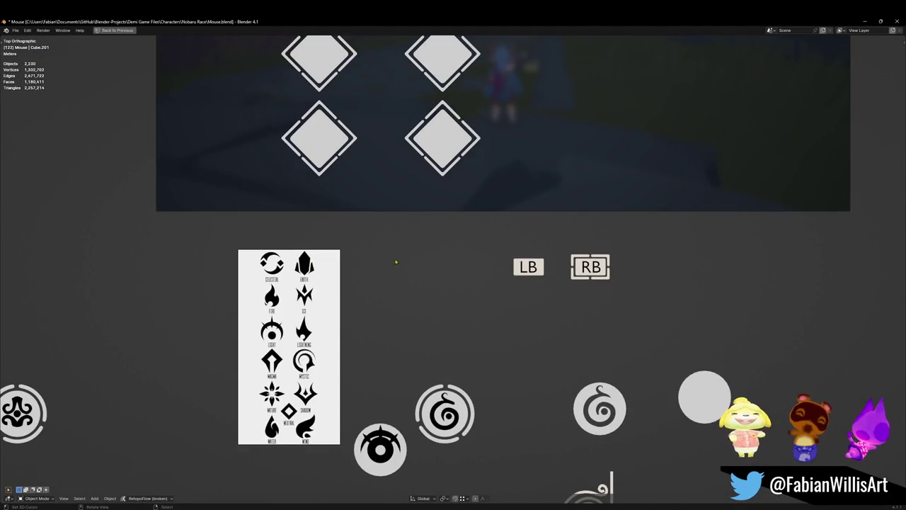
# Screenshot the element symbol card, then minimize the Mouse.blend window.
pyautogui.press('super+shift+s')
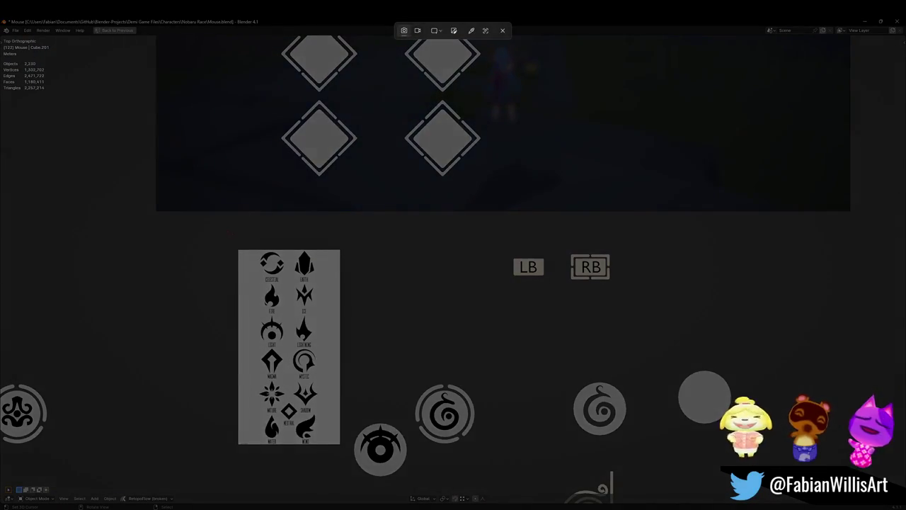
pyautogui.moveTo(227, 231); pyautogui.dragTo(338, 453)
pyautogui.scroll(-5, 466, 354)
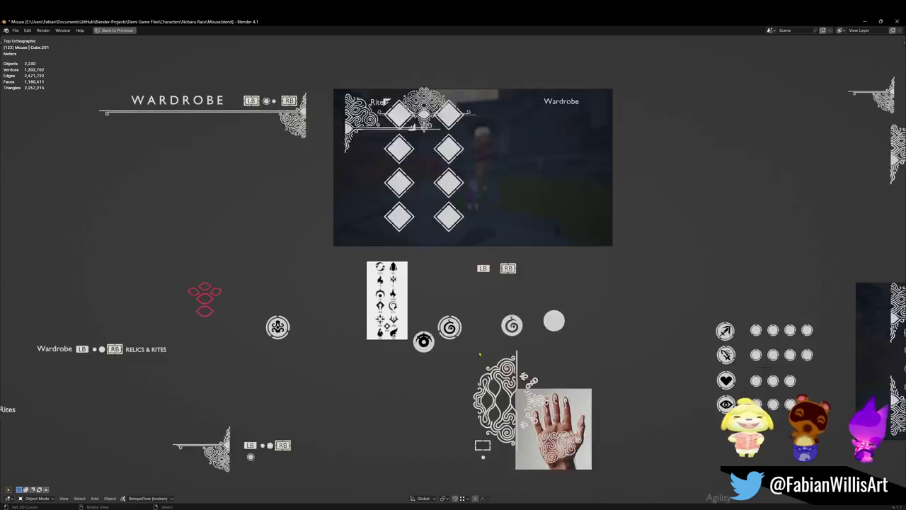
pyautogui.scroll(-5, 362, 244)
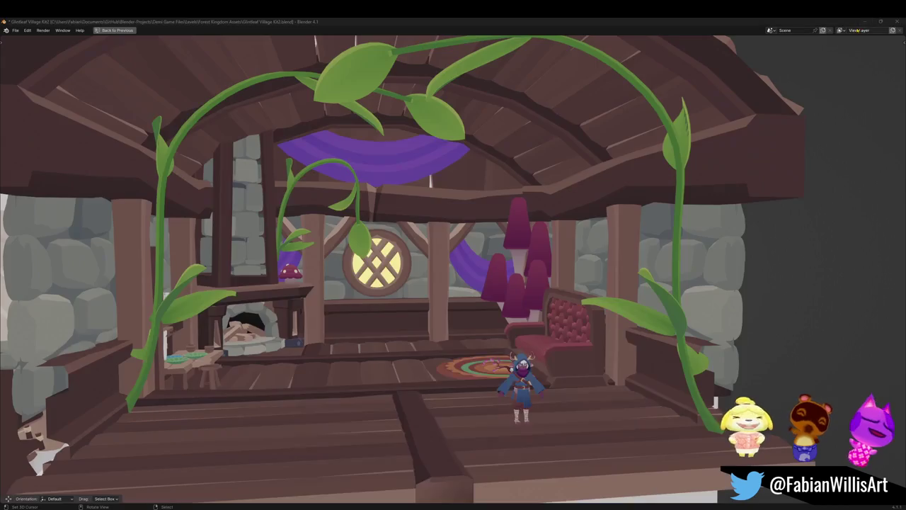
pyautogui.click(863, 21)
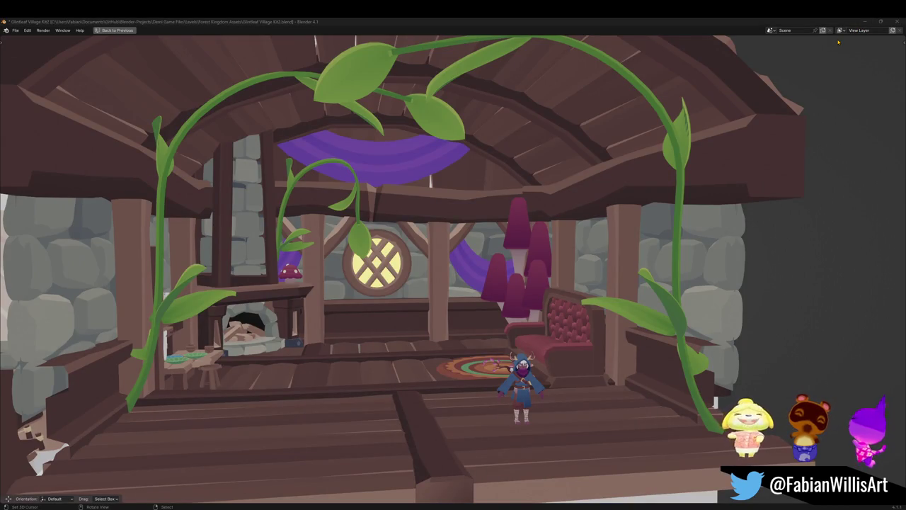
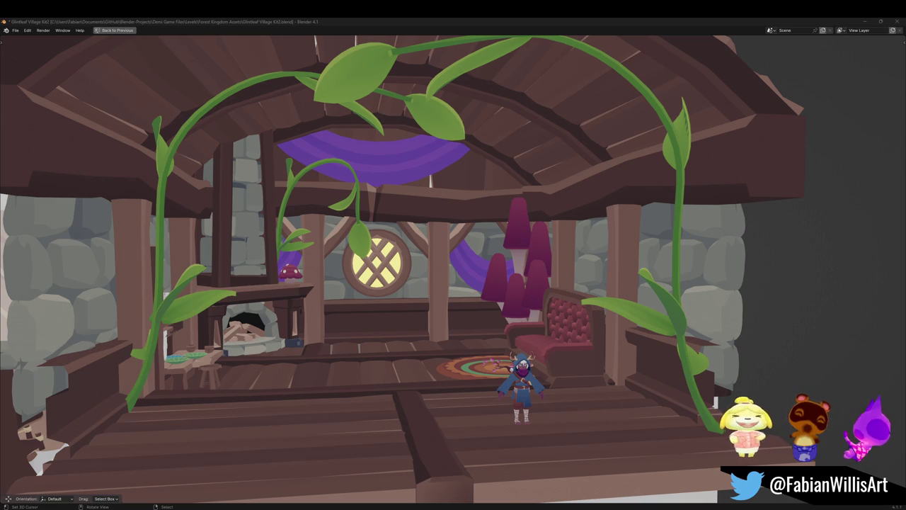
pyautogui.press('super+n')
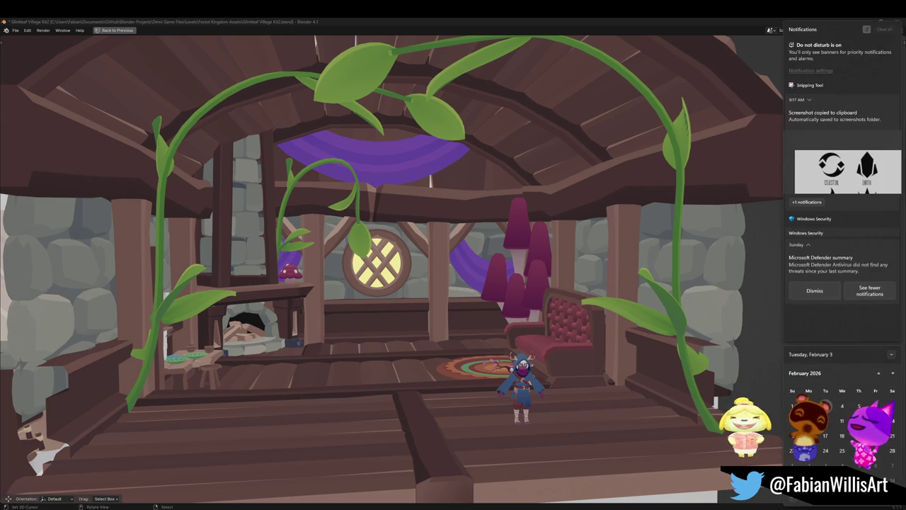
pyautogui.click(674, 357)
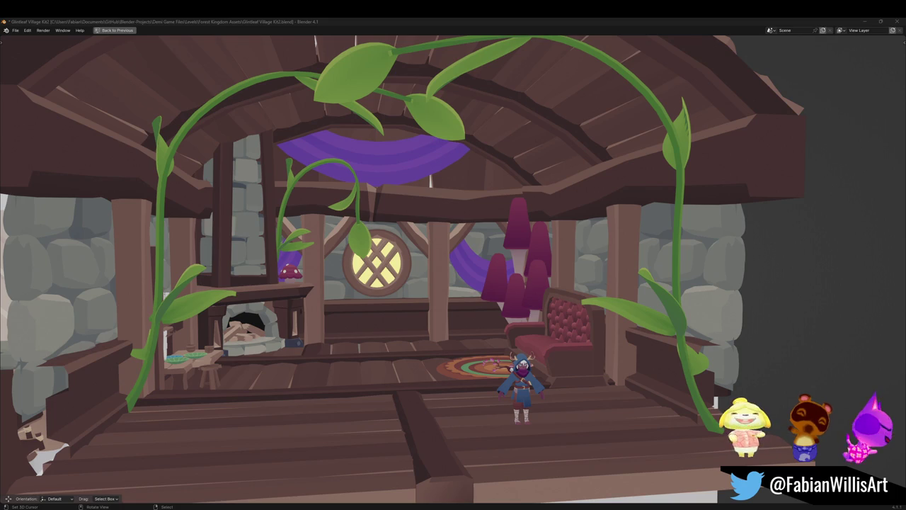